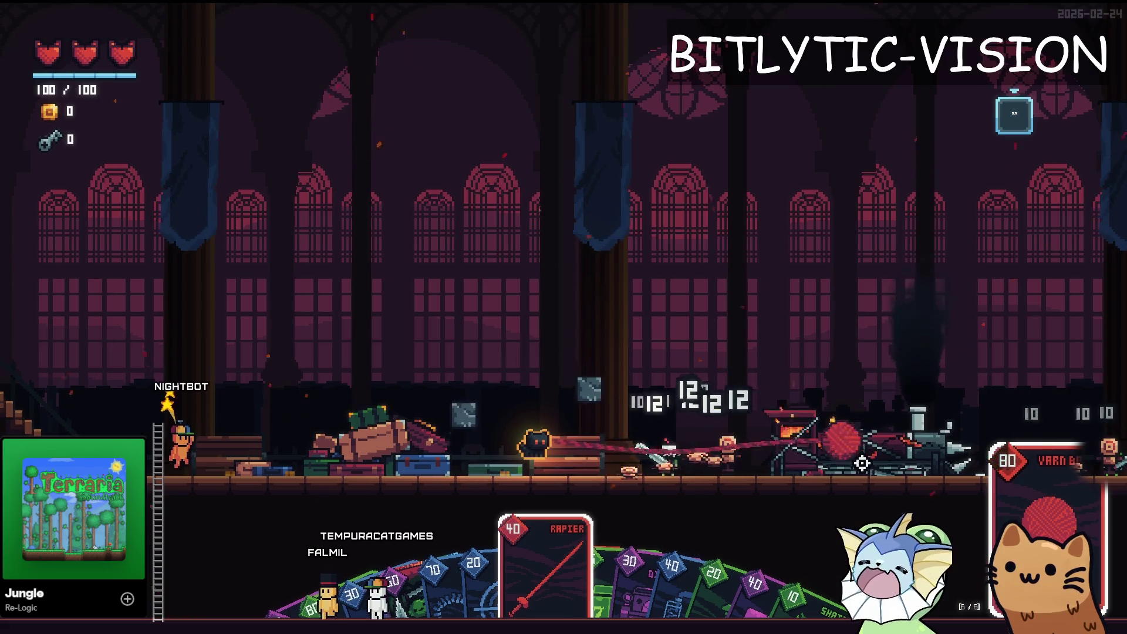
# Step: Run the cat right onto the upper platform and sit at the glowing bench to equip the rapier
pyautogui.press('d')
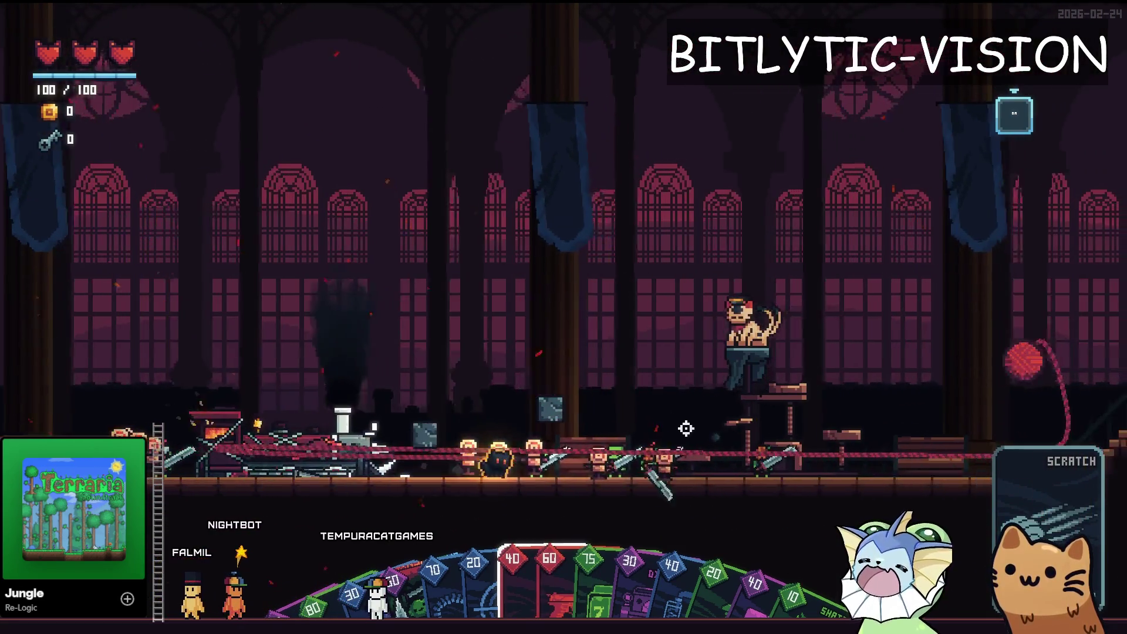
pyautogui.press('space')
pyautogui.press('d')
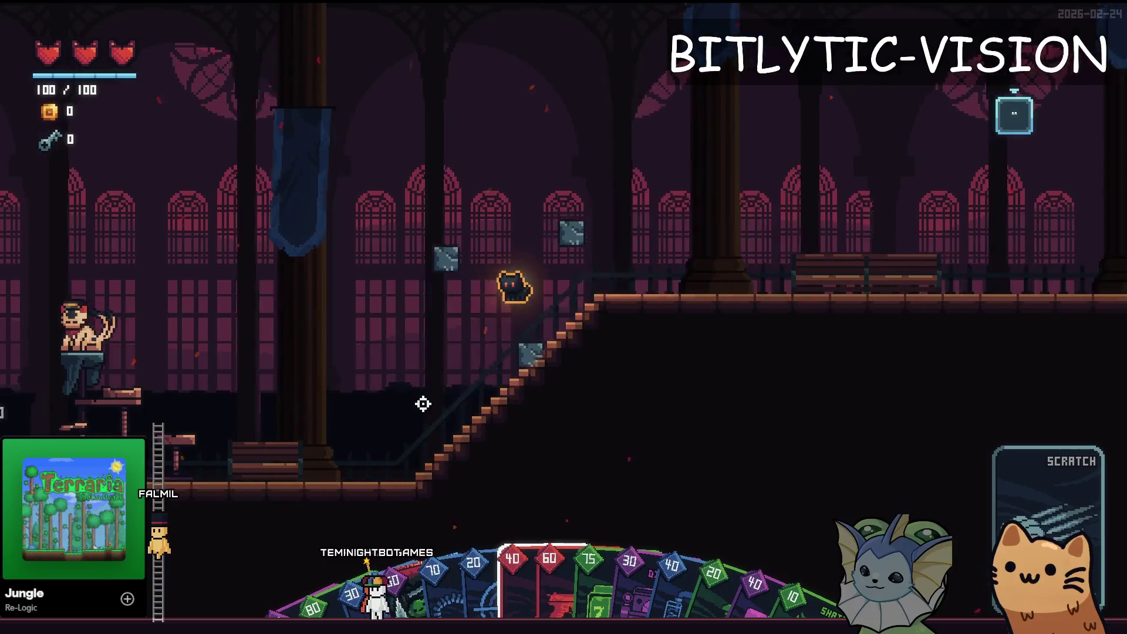
pyautogui.press('d')
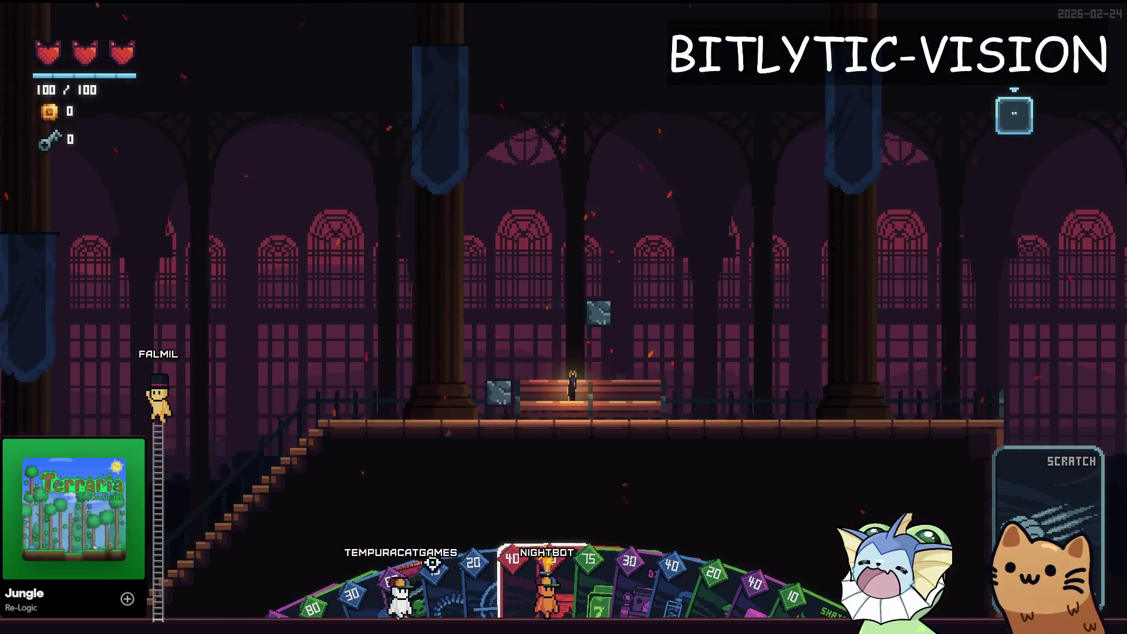
pyautogui.press('w')
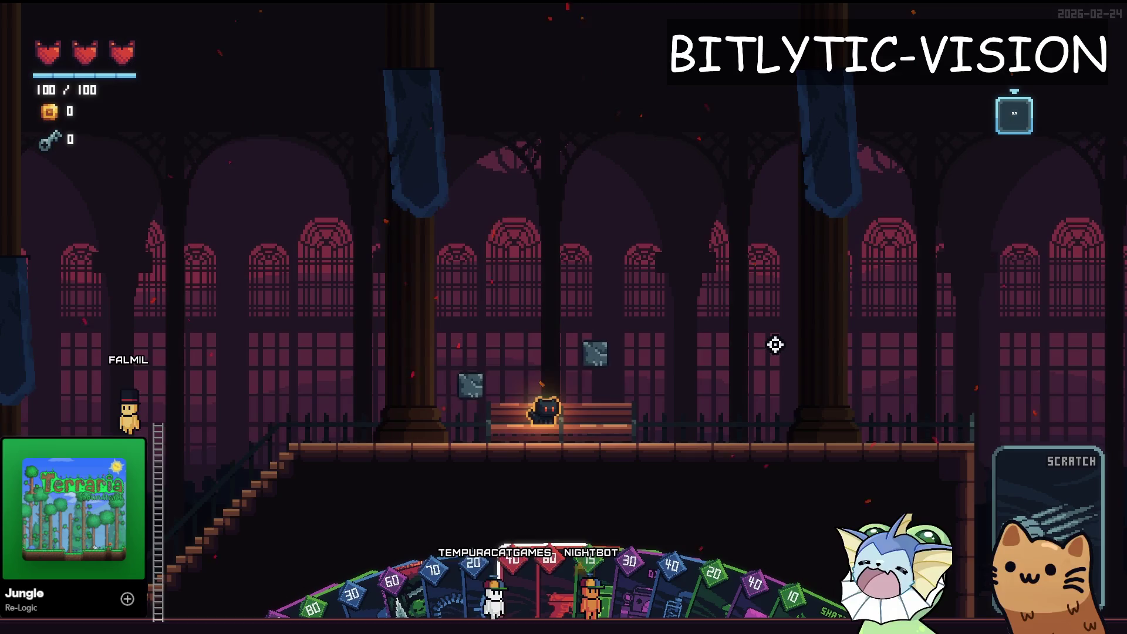
# Step: Leave the bench and swing the newly equipped rapier left and right along the platform
pyautogui.press('space')
pyautogui.press('a')
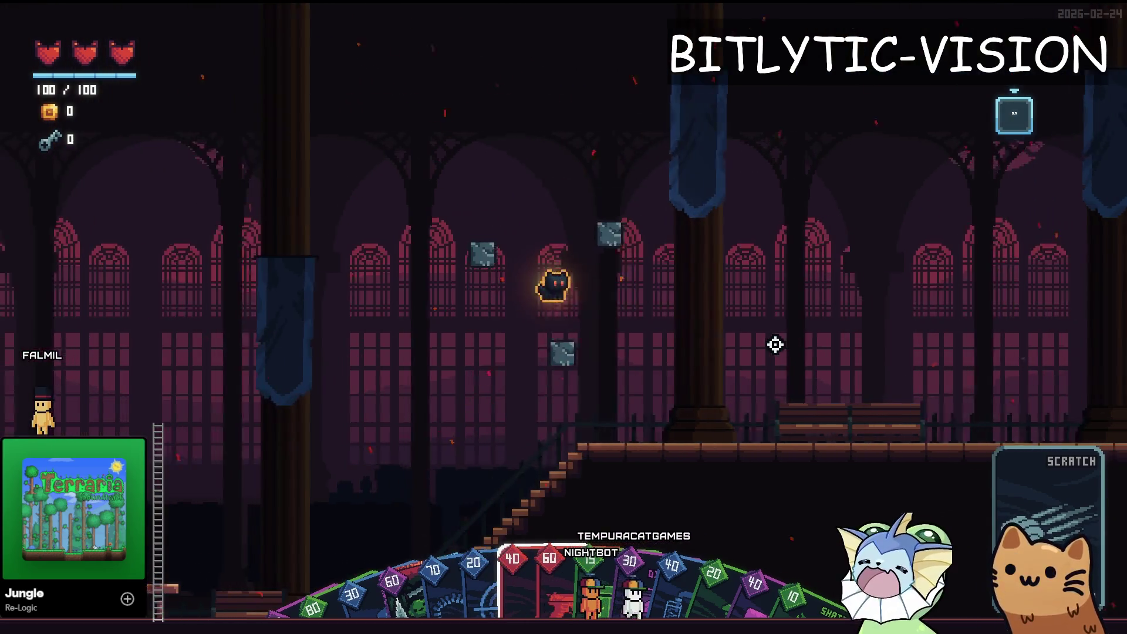
pyautogui.click(1038, 363)
pyautogui.press('d')
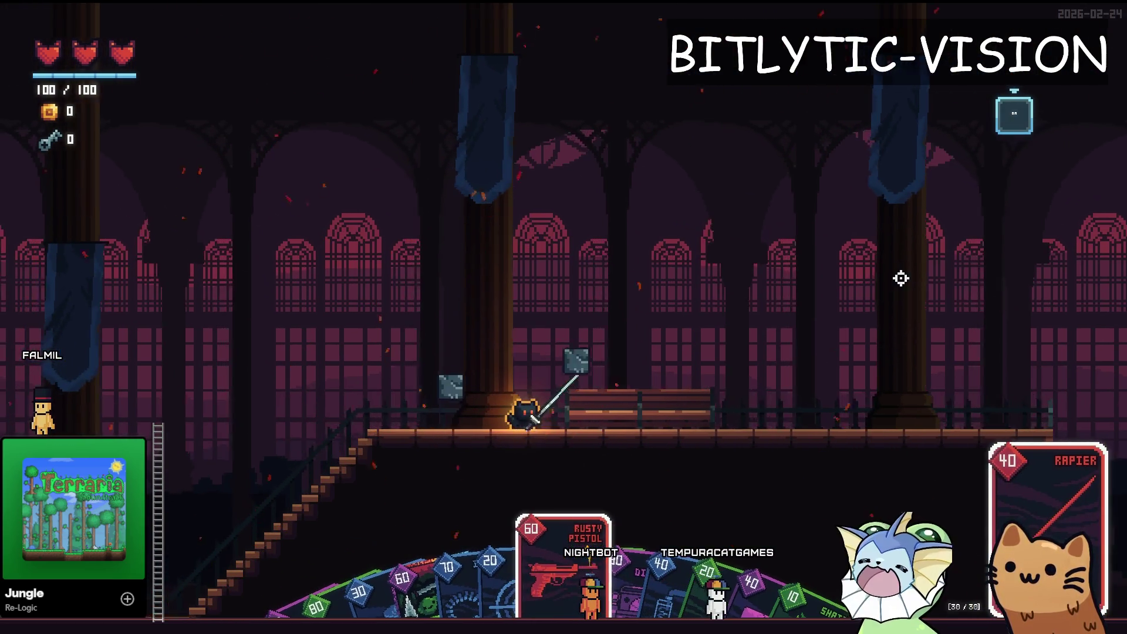
pyautogui.click(929, 266)
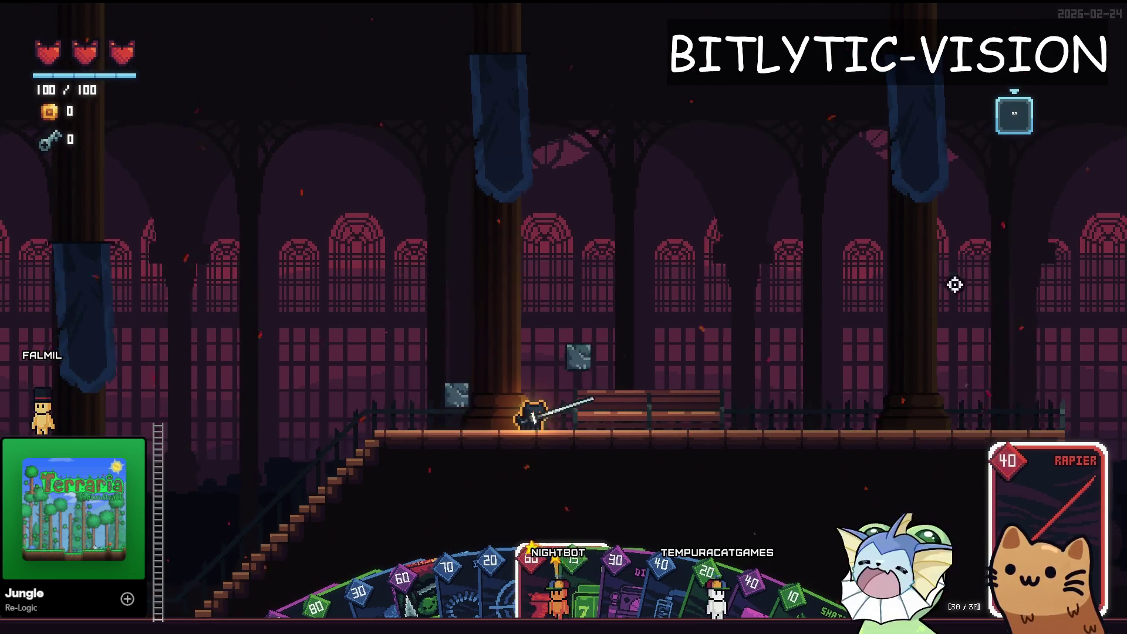
# Step: Toggle the debug menu, then walk right and thrust the rapier into the target dummies
pyautogui.press('Escape')
pyautogui.press('Escape')
pyautogui.press('d')
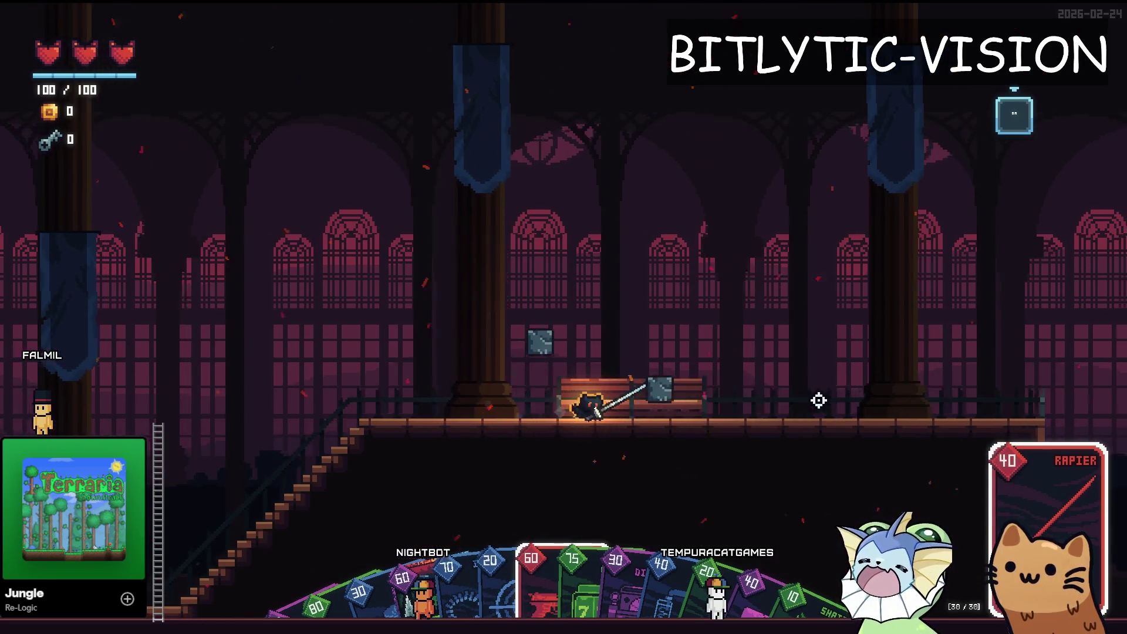
pyautogui.press('d')
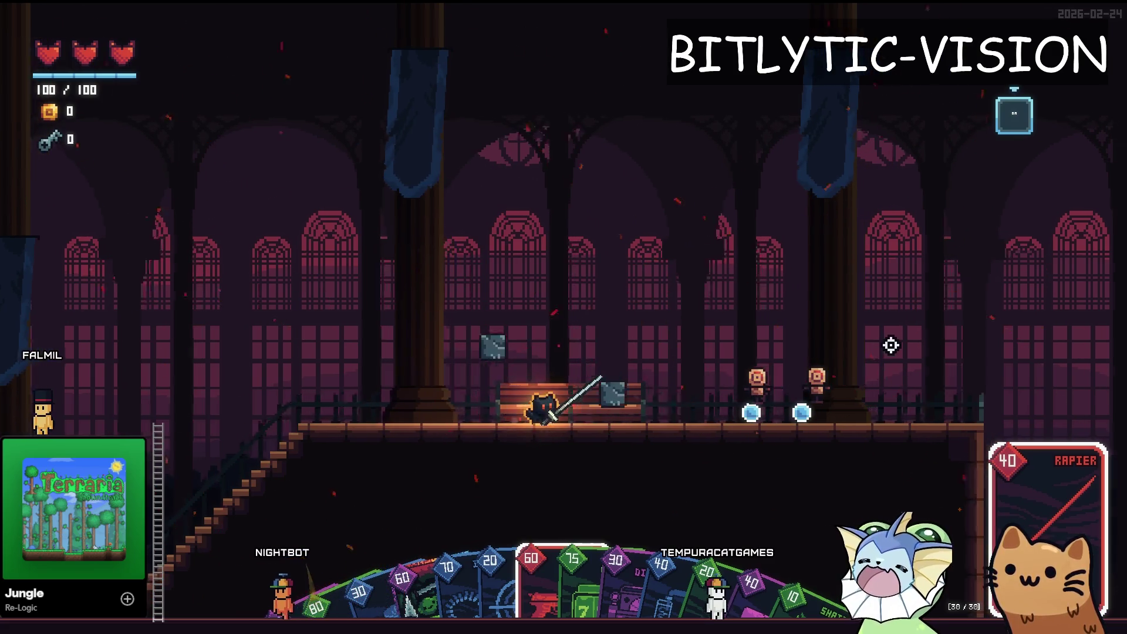
pyautogui.click(859, 376)
pyautogui.press('d')
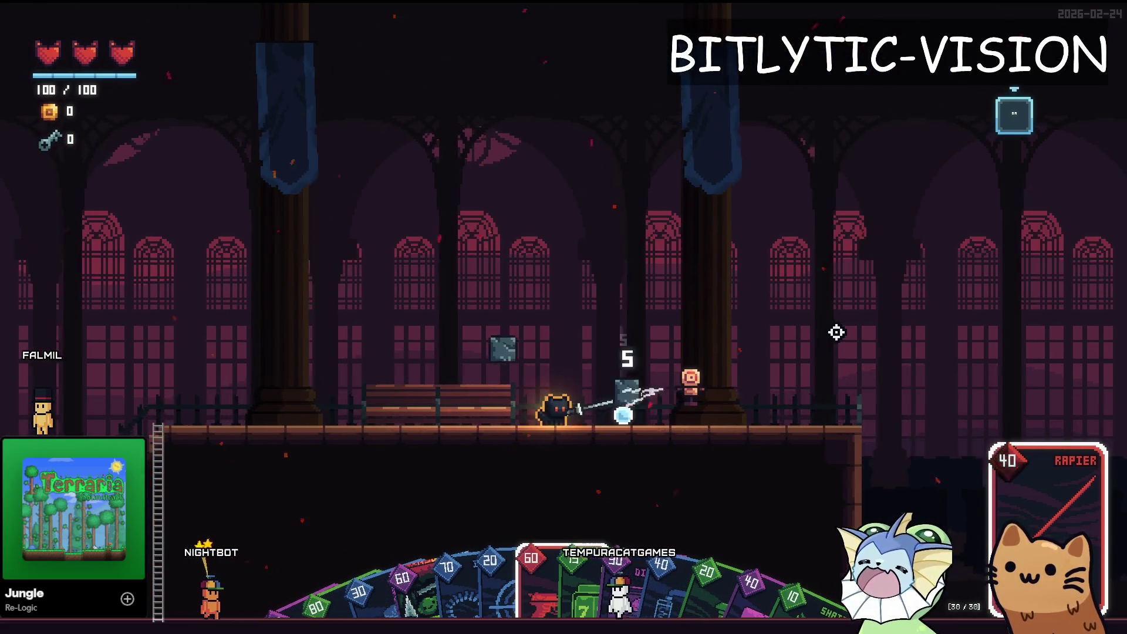
pyautogui.press('a')
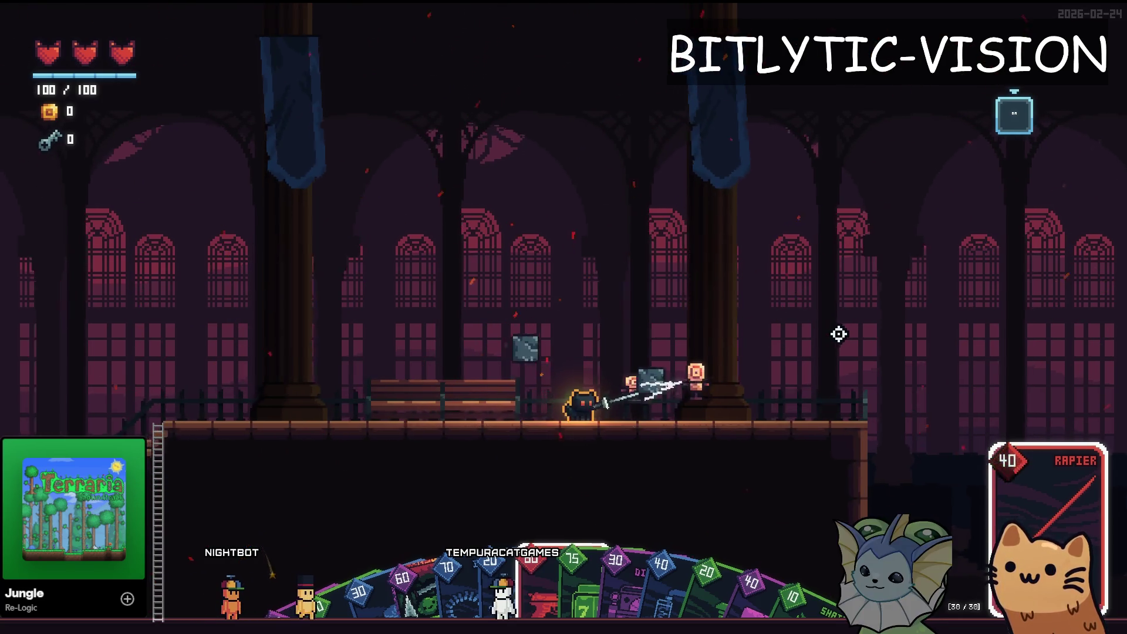
# Step: Add the AWP card to the cat's hand from the debug Cards list
pyautogui.press('`')
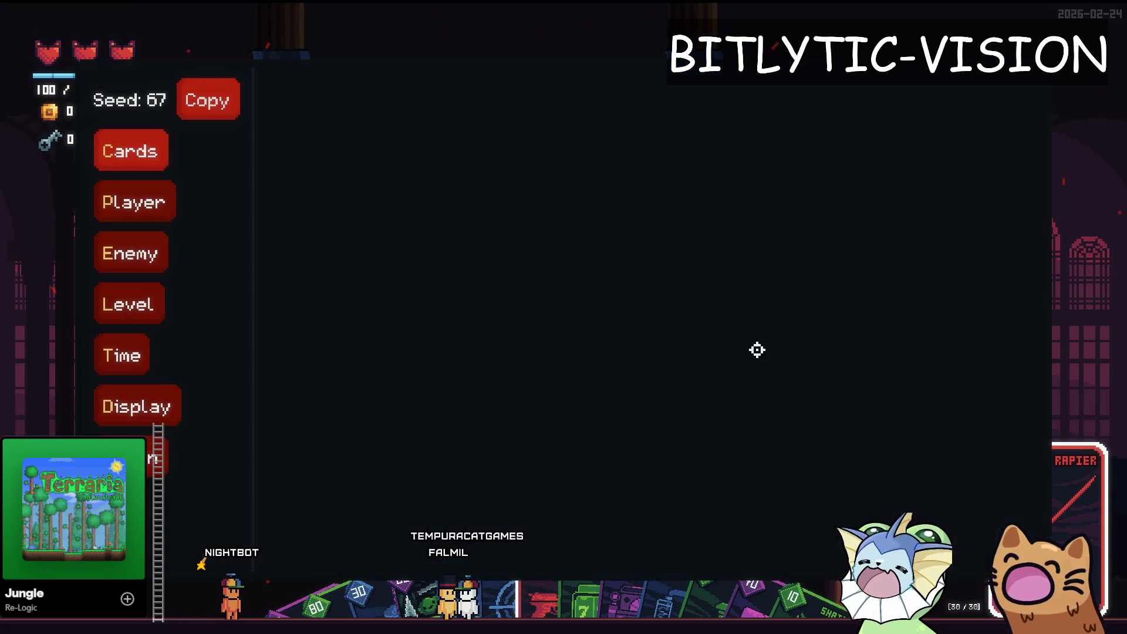
pyautogui.scroll(10, 574, 176)
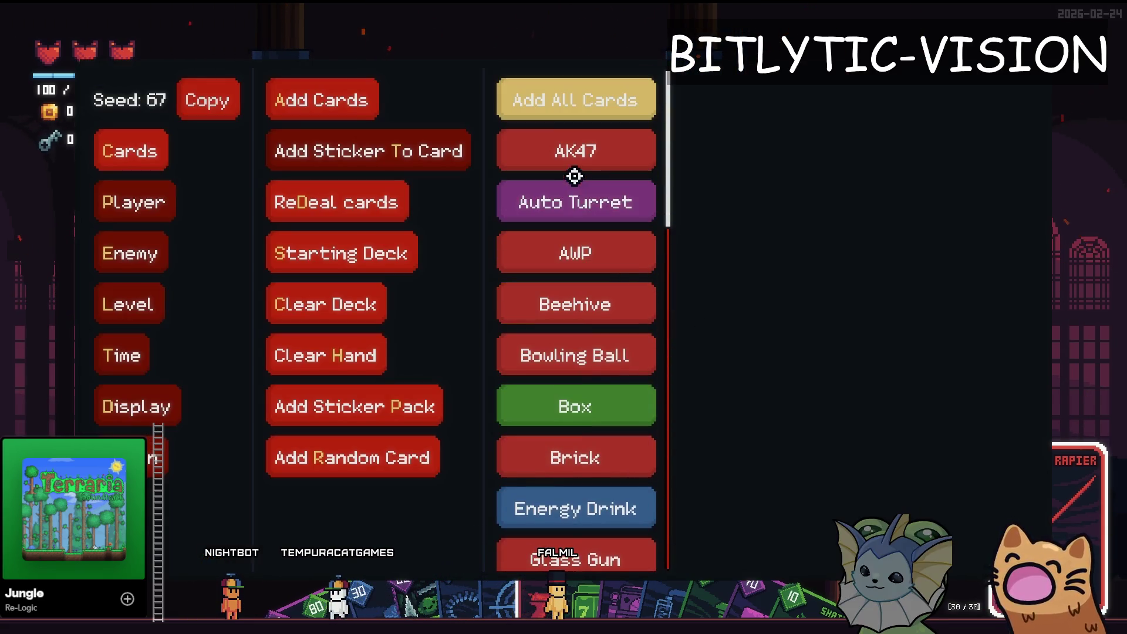
pyautogui.click(546, 258)
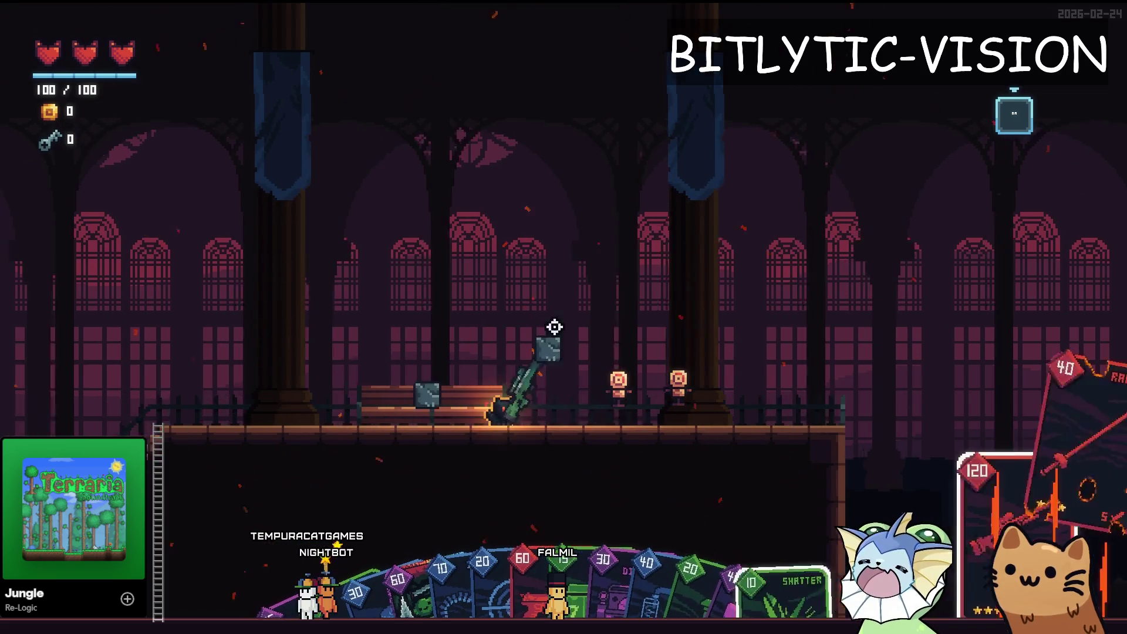
# Step: Fire two AWP shots into the target dummies for 60 damage, then look up attack.gd in Godot
pyautogui.press('a')
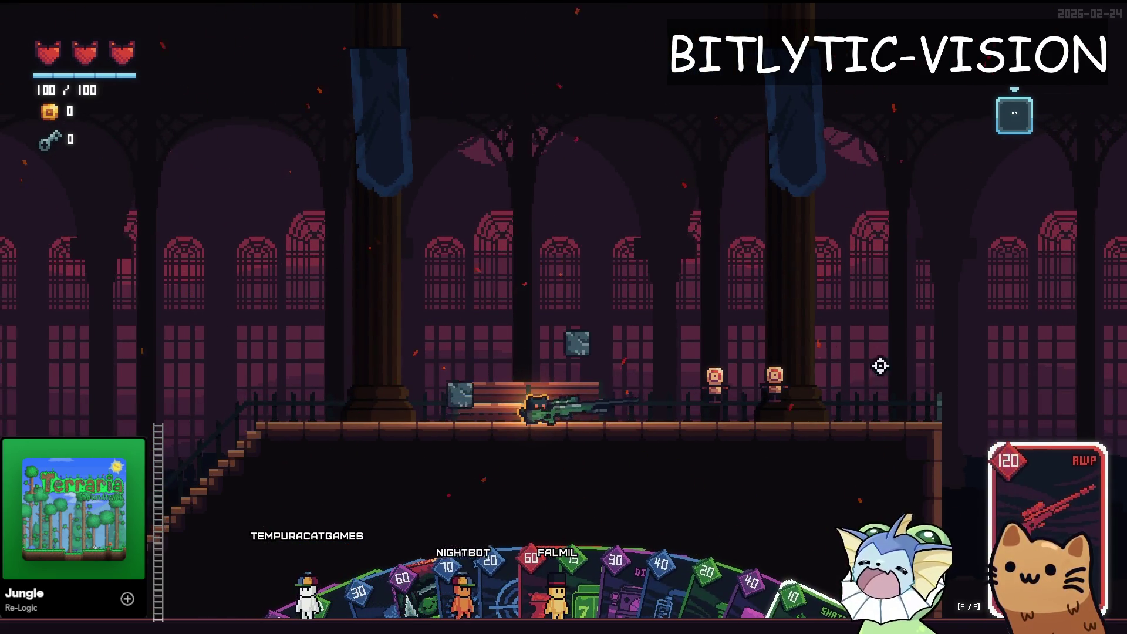
pyautogui.click(874, 365)
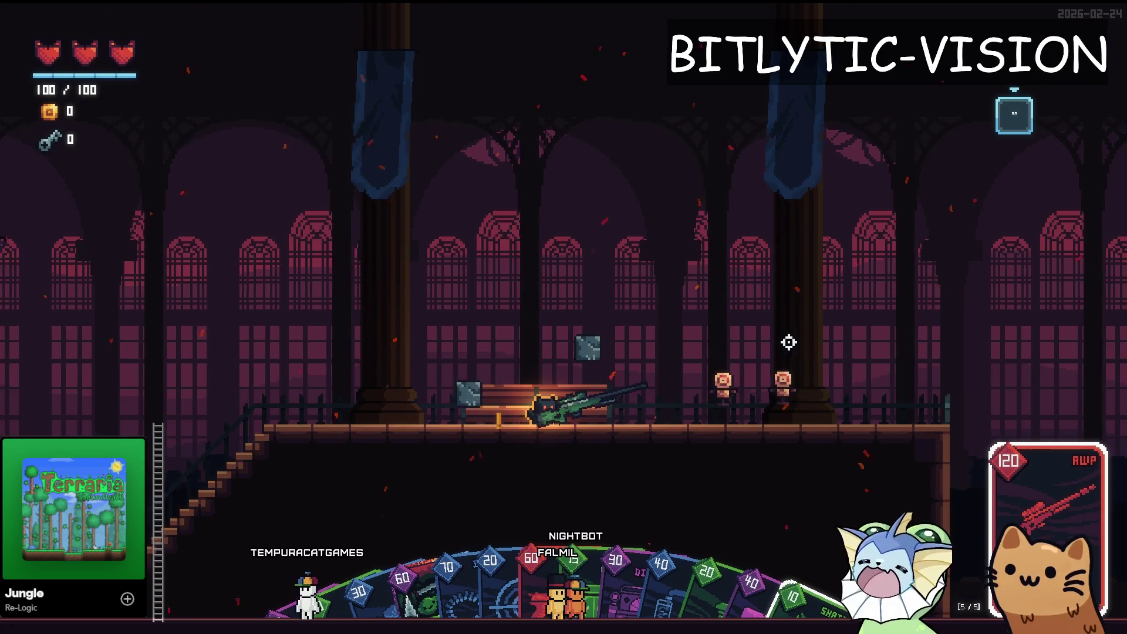
pyautogui.click(825, 370)
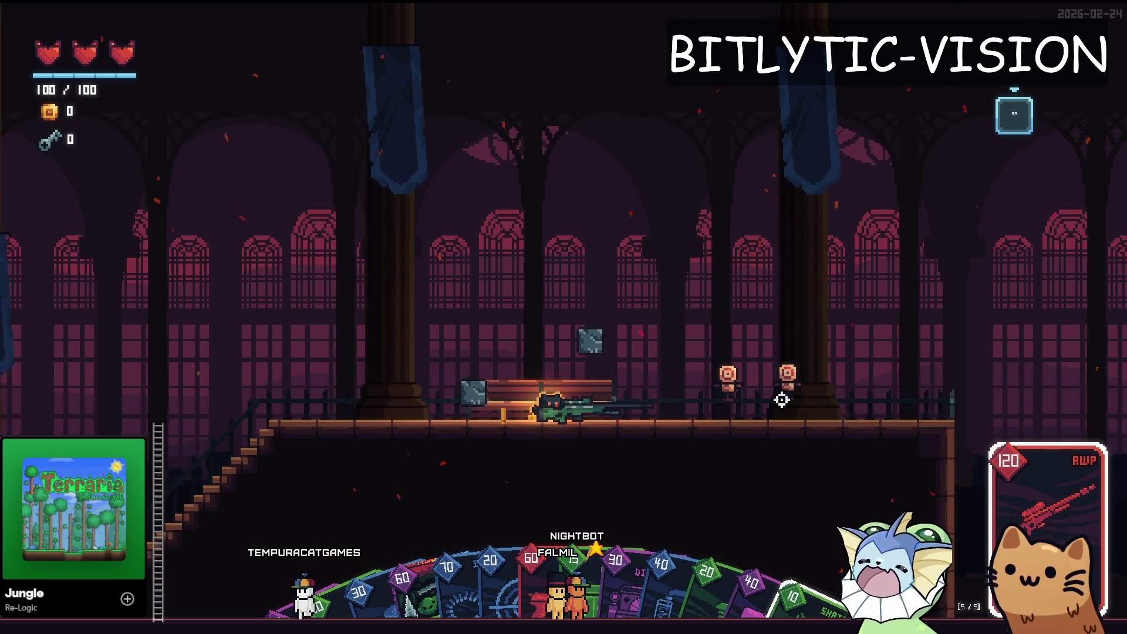
pyautogui.hotkey('alt', 'Tab')
pyautogui.hotkey('ctrl', 'alt', 'o')
# Step: Open attack.gd at the print_stack line in _init, then stop and rerun the project
pyautogui.press('Return')
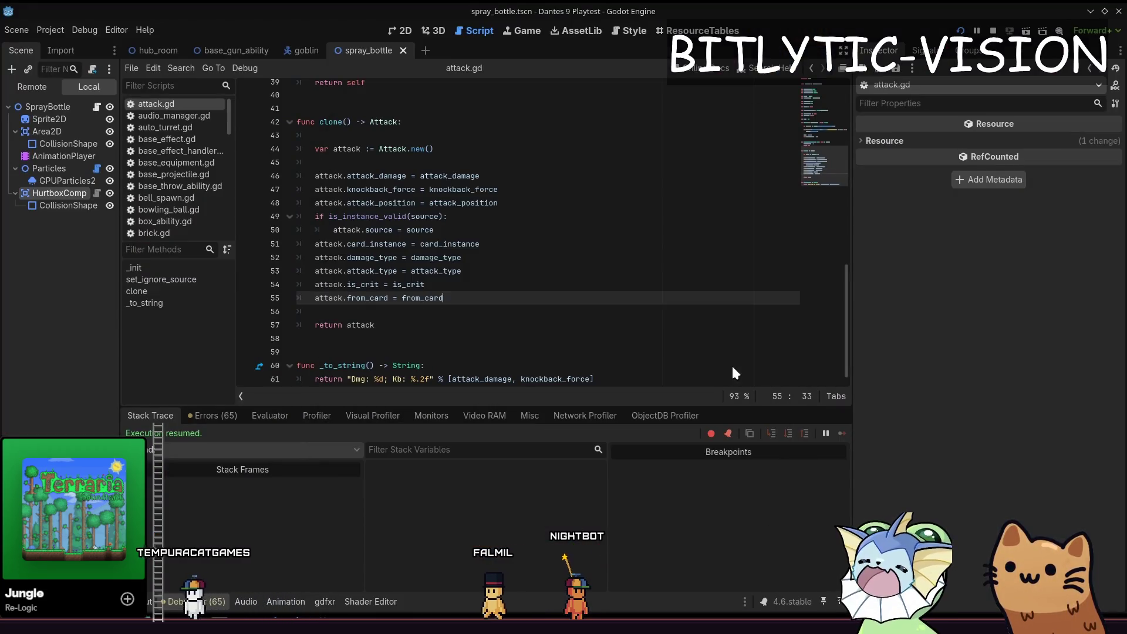
pyautogui.press('Up')
pyautogui.press('Up')
pyautogui.press('Up')
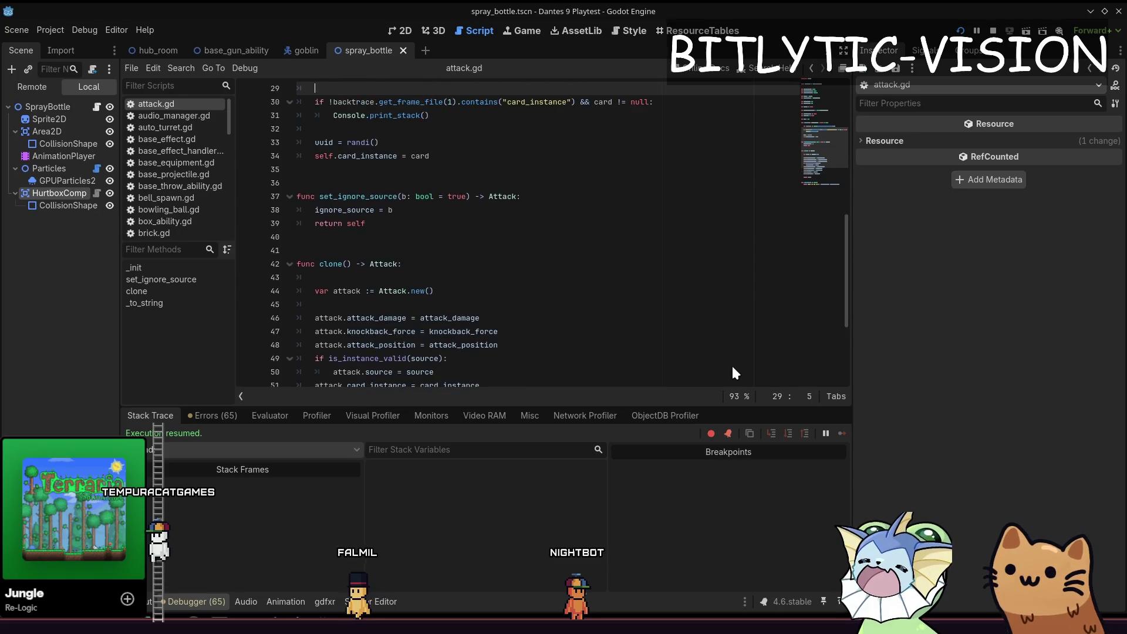
pyautogui.press('F8')
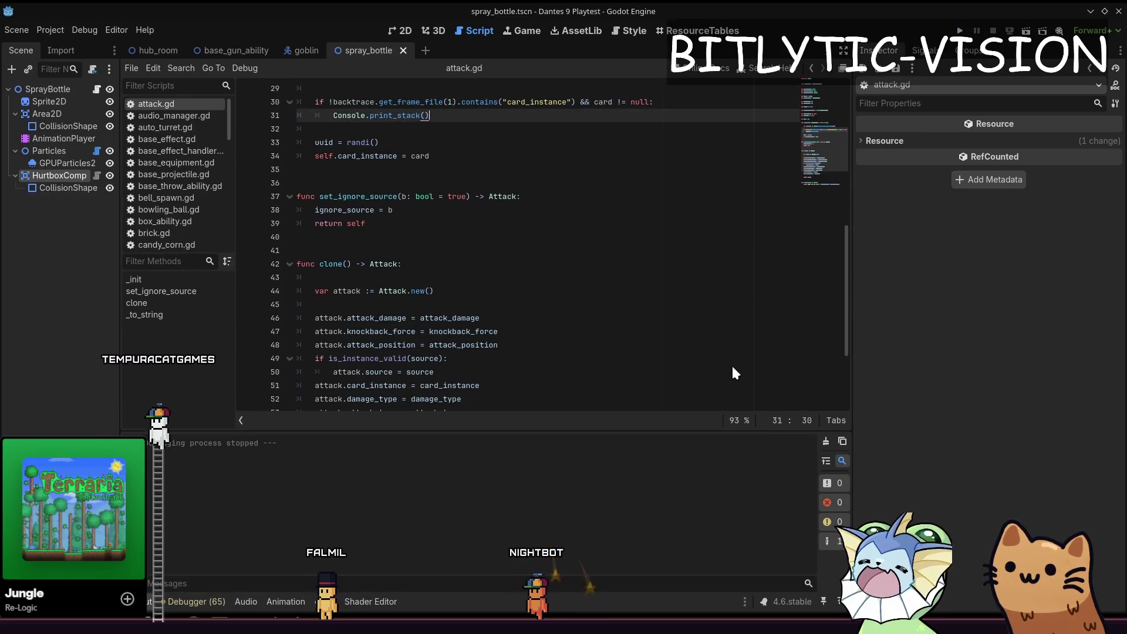
pyautogui.press('F5')
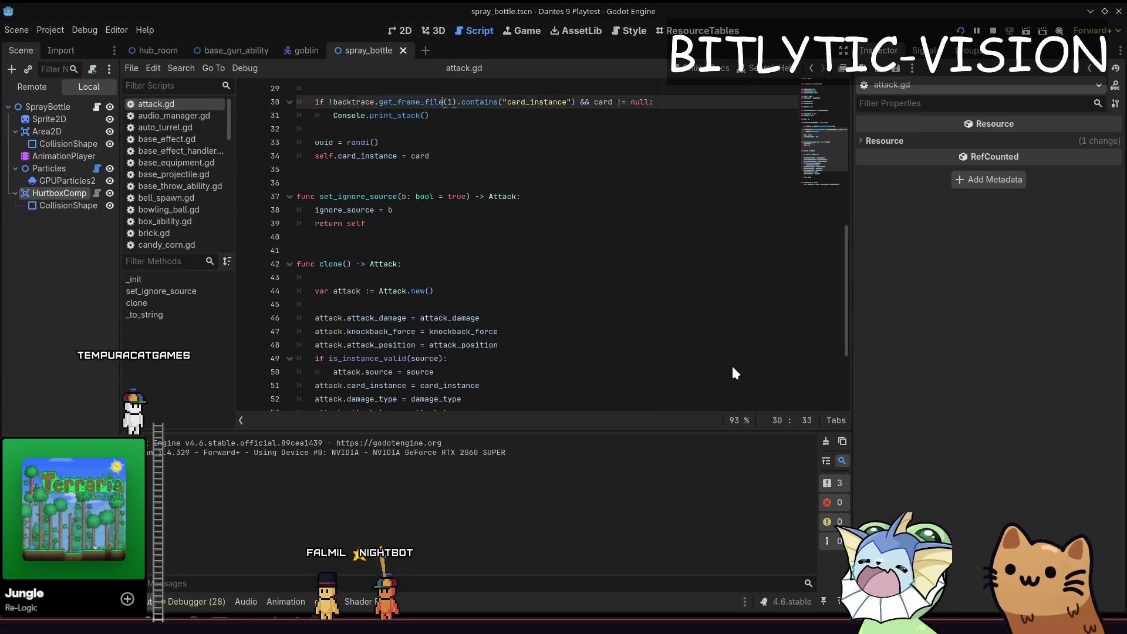
# Step: Step through attack.gd's _init, then save the Console.print("Attack created", …) line and relaunch the game
pyautogui.press('F10')
pyautogui.press('F10')
pyautogui.press('F10')
pyautogui.press('F12')
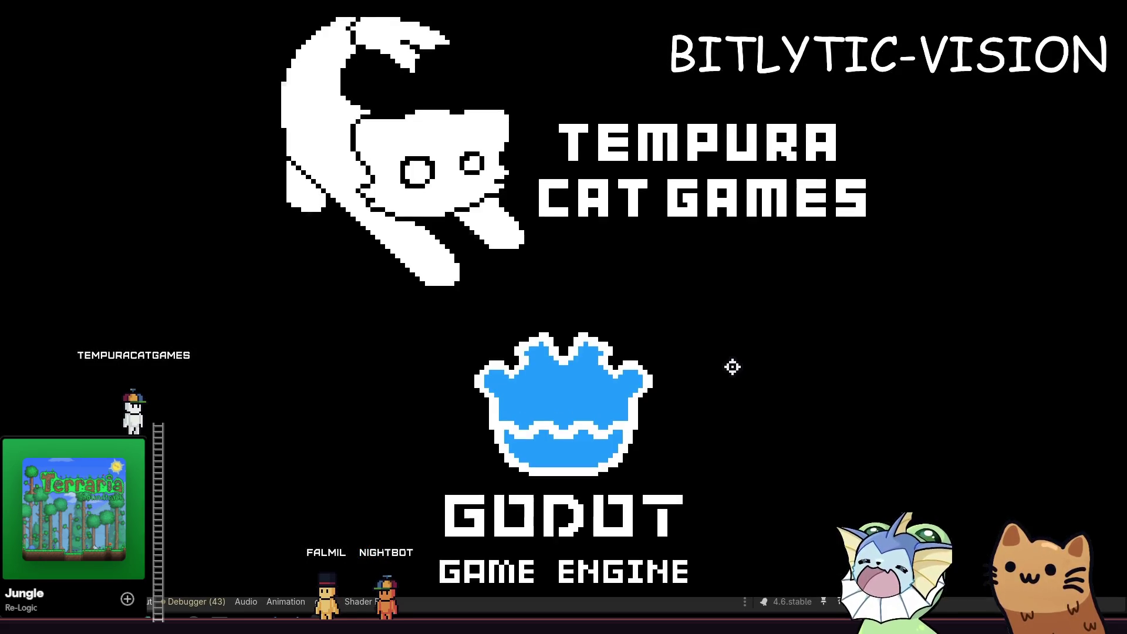
pyautogui.hotkey('alt', 'Tab')
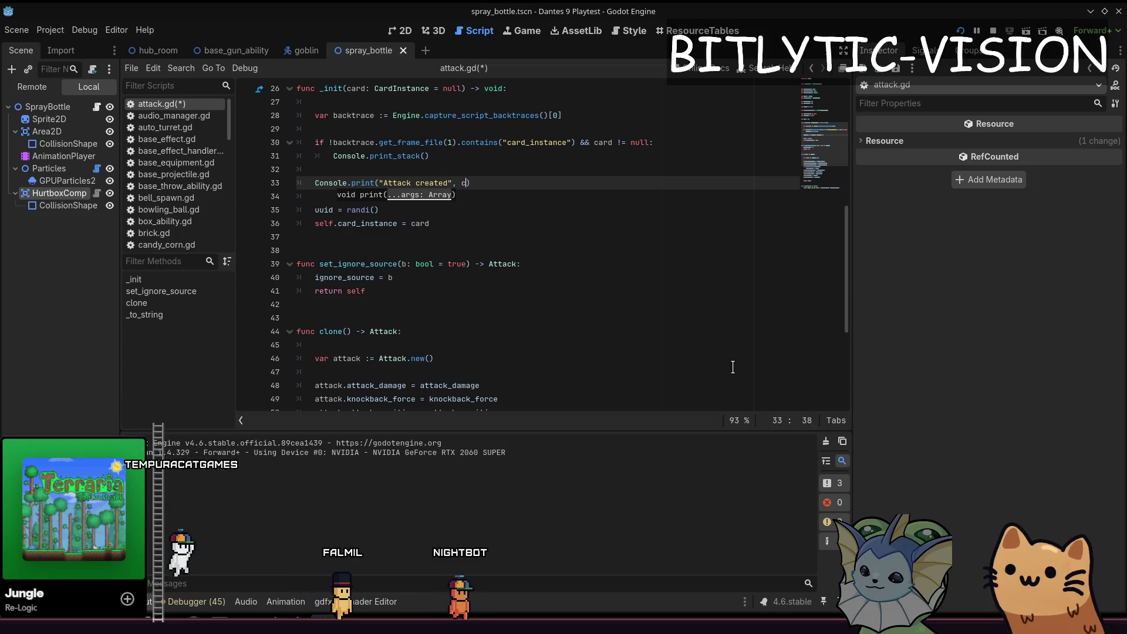
pyautogui.press('F5')
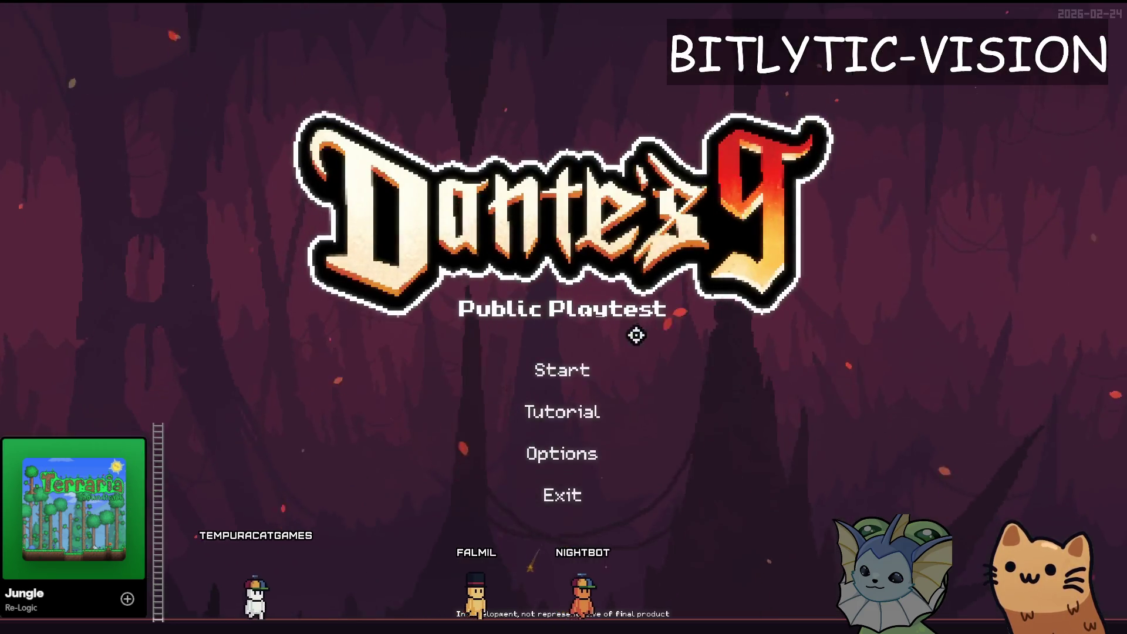
# Step: Start a new game, spawn dummy.tscn targets via the debug menu, and attack them to check the source log
pyautogui.click(589, 367)
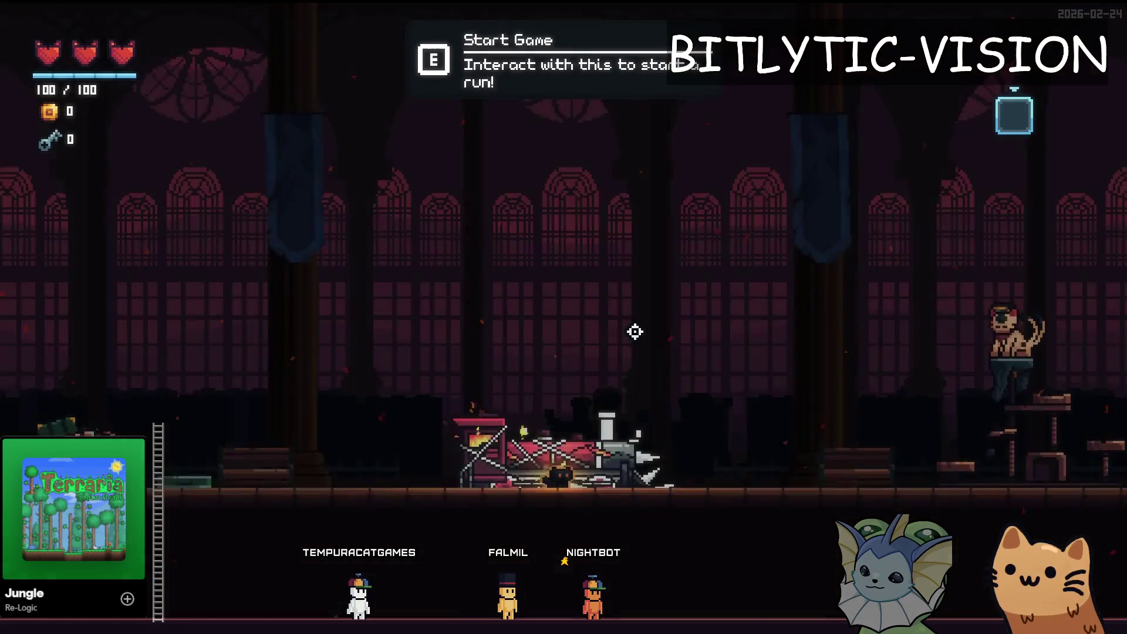
pyautogui.press('d')
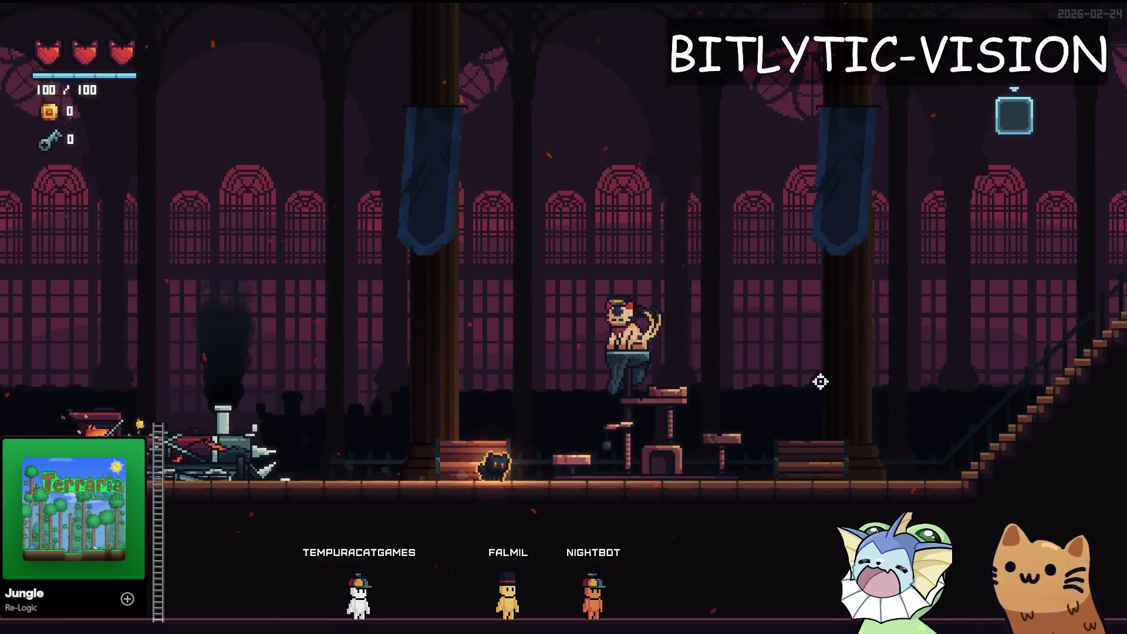
pyautogui.press('F1')
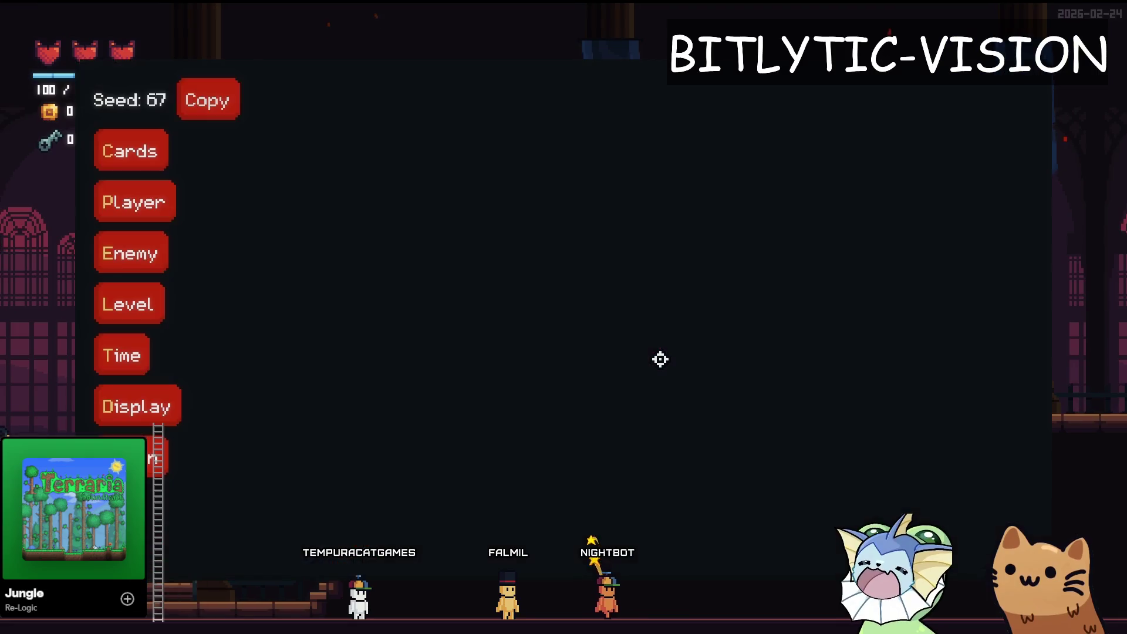
pyautogui.write('dumm')
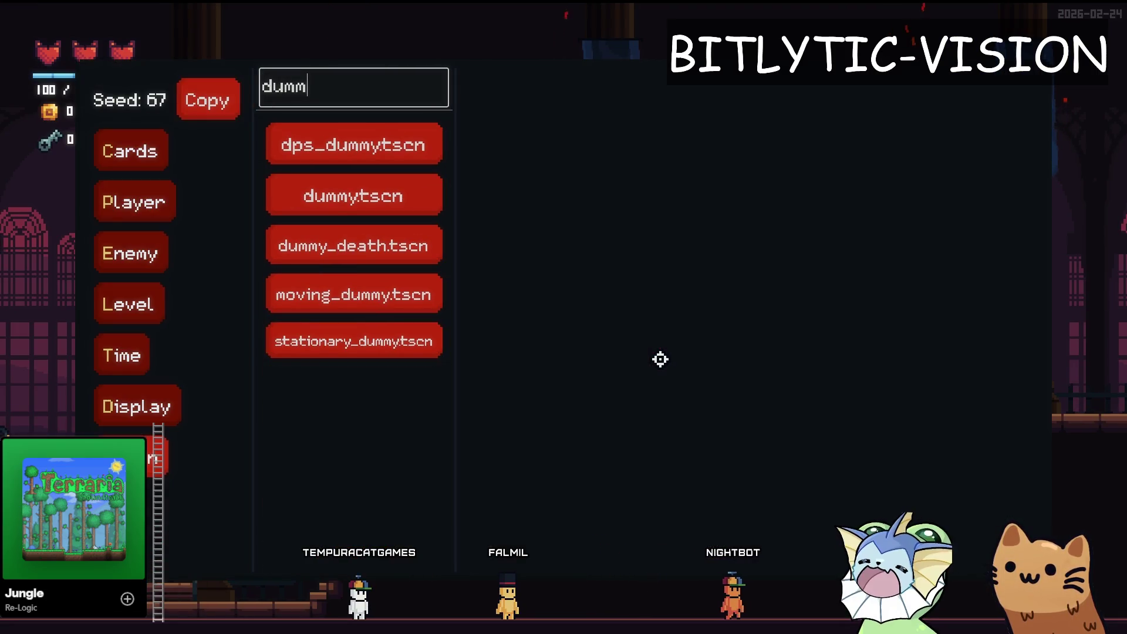
pyautogui.click(324, 191)
pyautogui.click(506, 173)
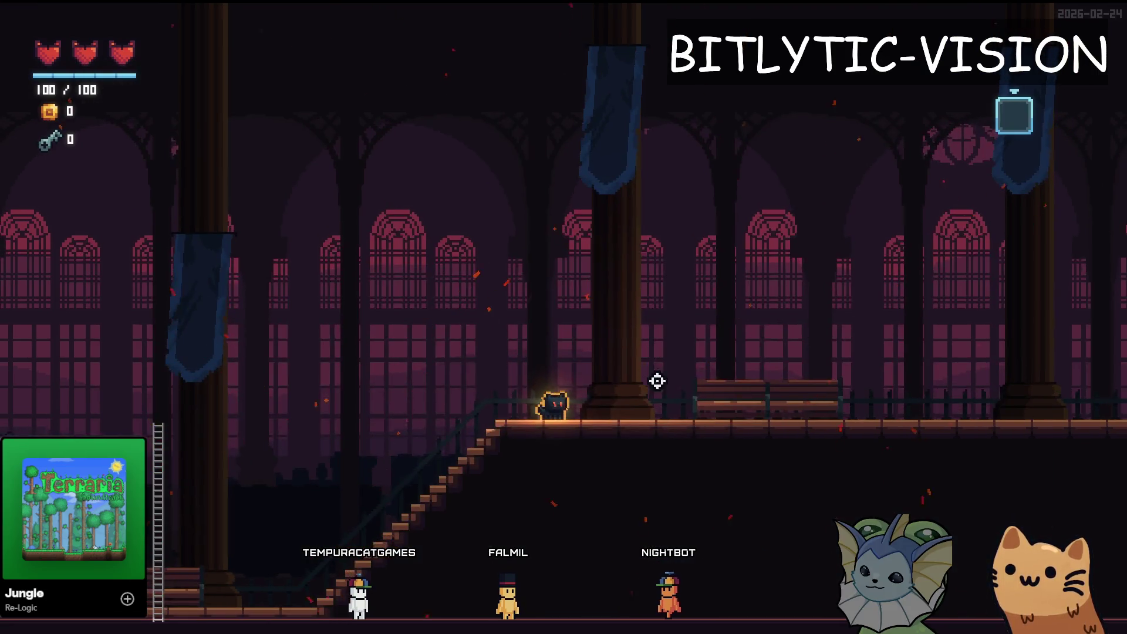
pyautogui.press('f')
pyautogui.press('f')
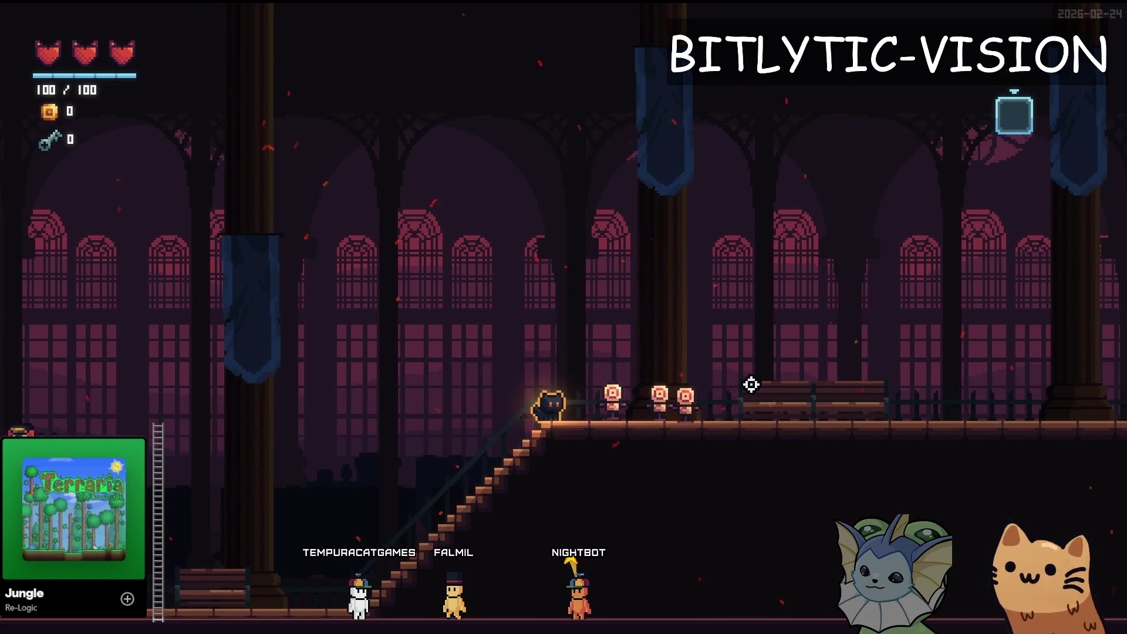
pyautogui.click(757, 379)
# Step: Walk left and attack the target dummies a few more times to log attacks
pyautogui.press('a')
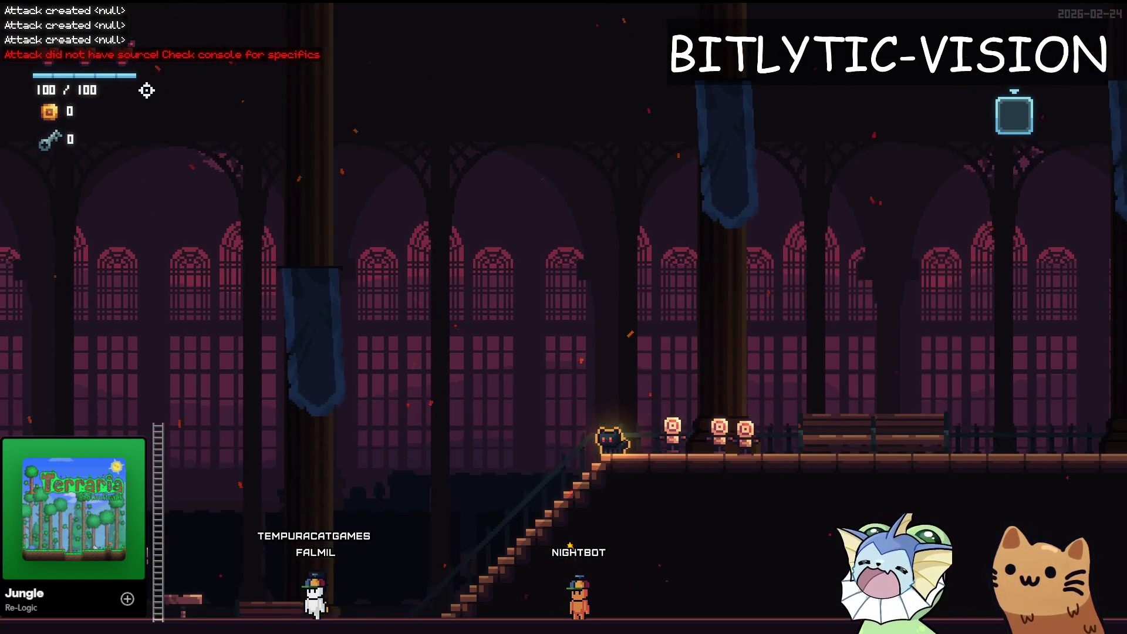
pyautogui.click(805, 393)
pyautogui.click(868, 336)
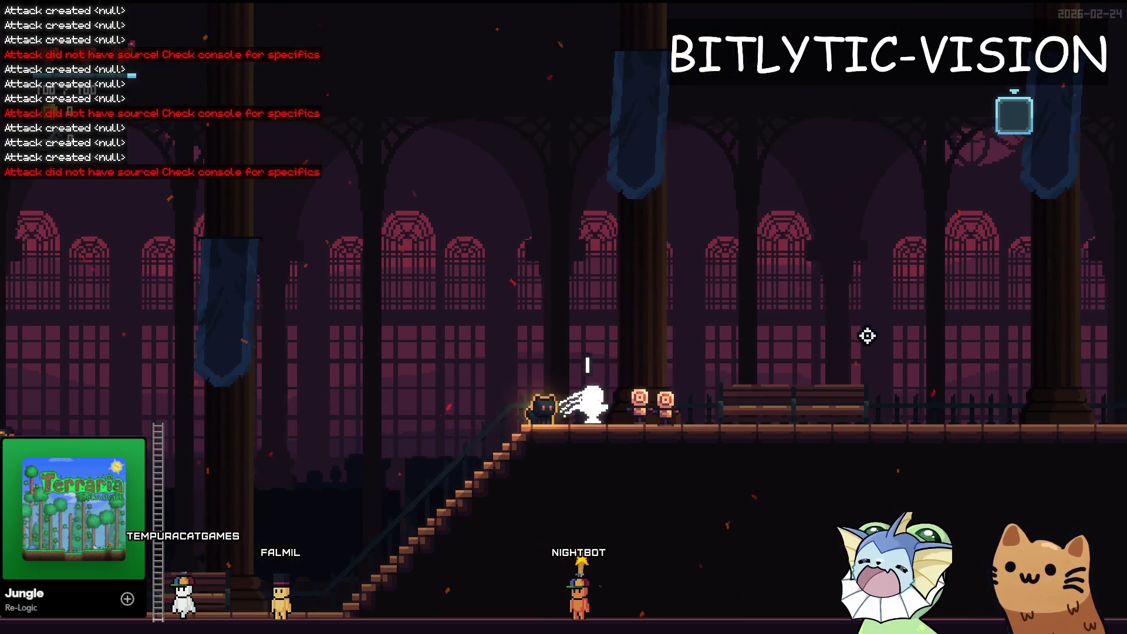
# Step: Add the AK47 card through the debug menu and fire it at the dummies
pyautogui.press('F1')
pyautogui.press('F1')
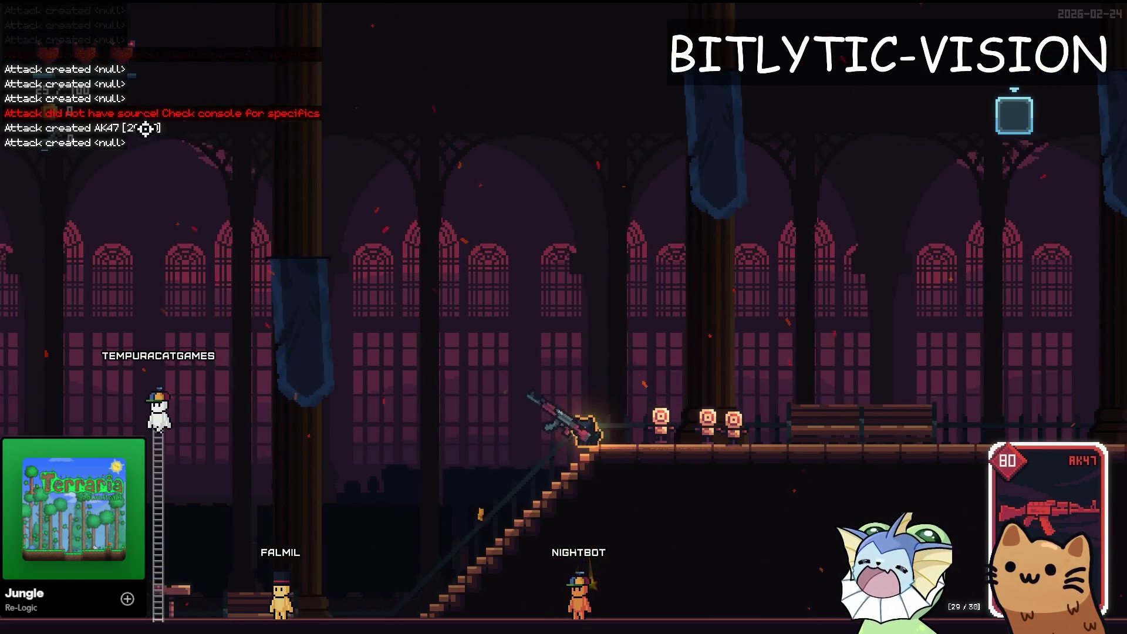
pyautogui.click(576, 110)
pyautogui.click(675, 140)
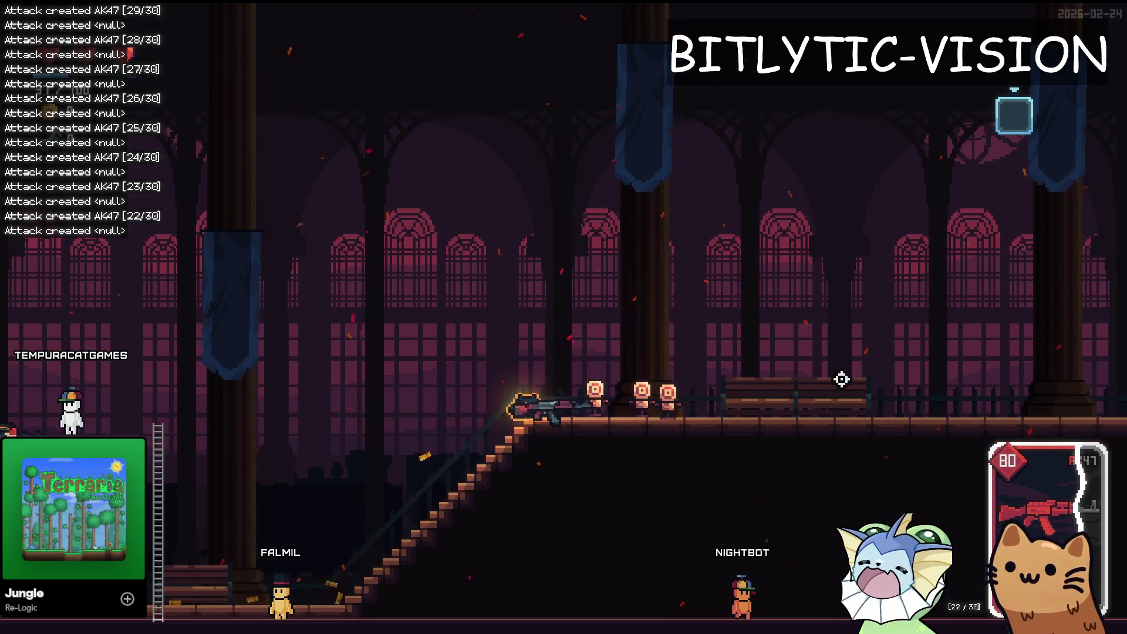
pyautogui.click(828, 366)
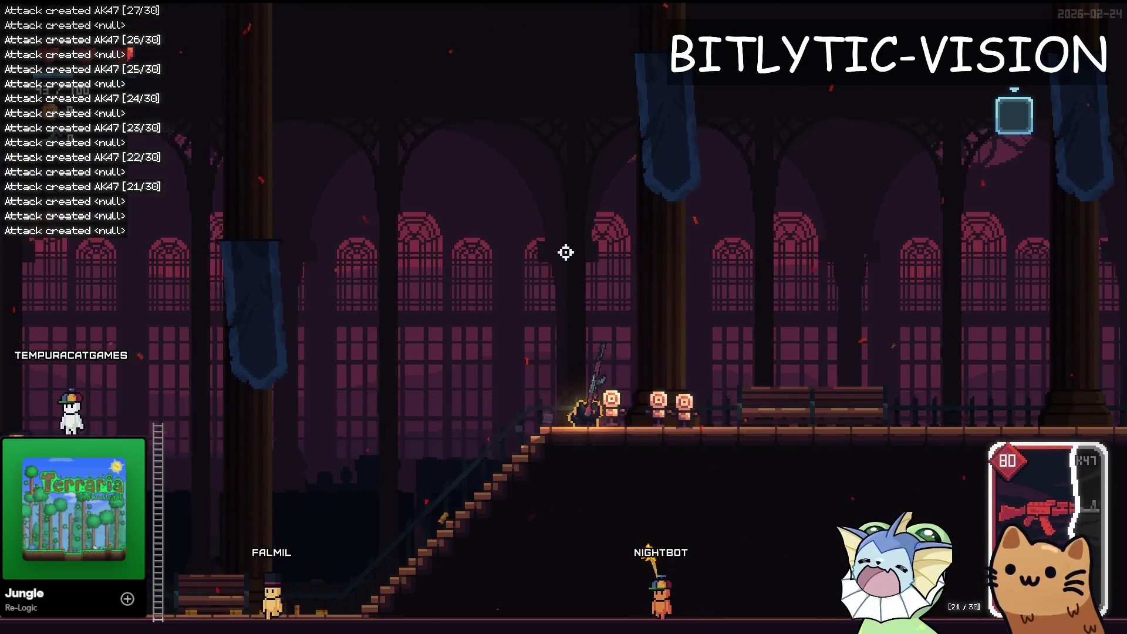
# Step: Reopen the debug menu and go to its Time Scale page
pyautogui.press('F1')
pyautogui.click(326, 354)
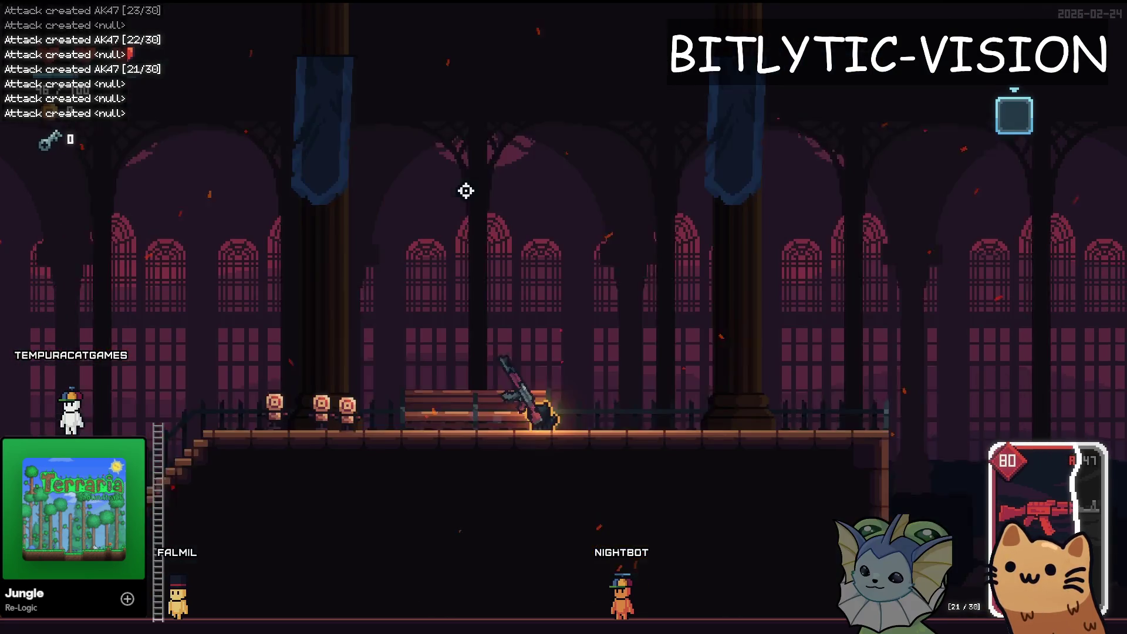
pyautogui.press('F1')
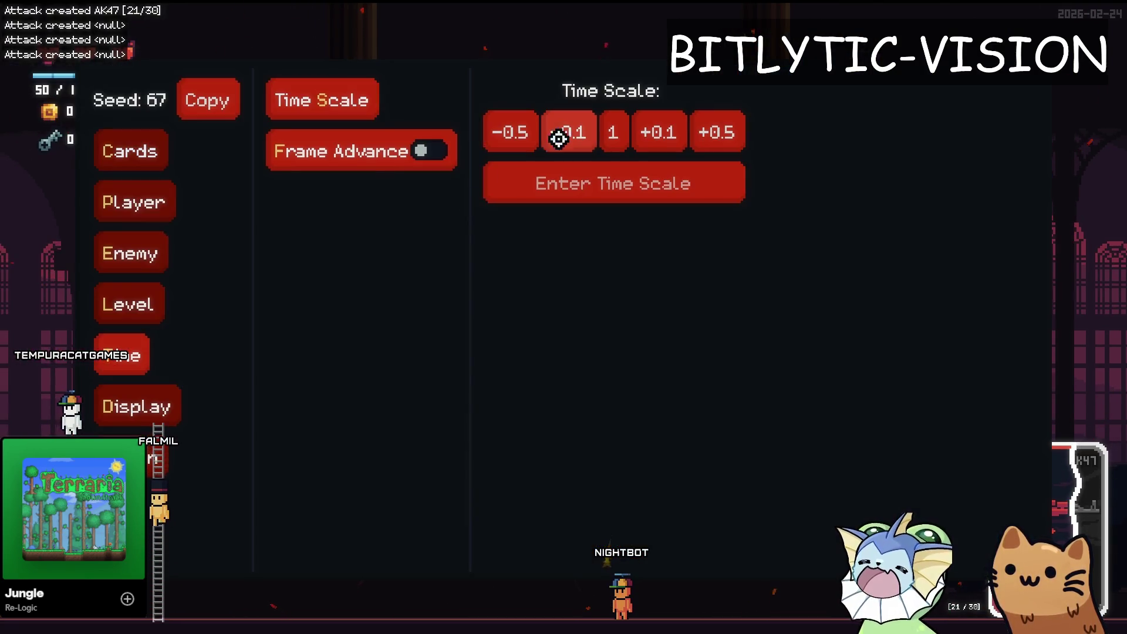
# Step: Lower the time scale to 0.7 and fire the AK47 at the dummies down to 17/30 ammo
pyautogui.click(558, 134)
pyautogui.press('F1')
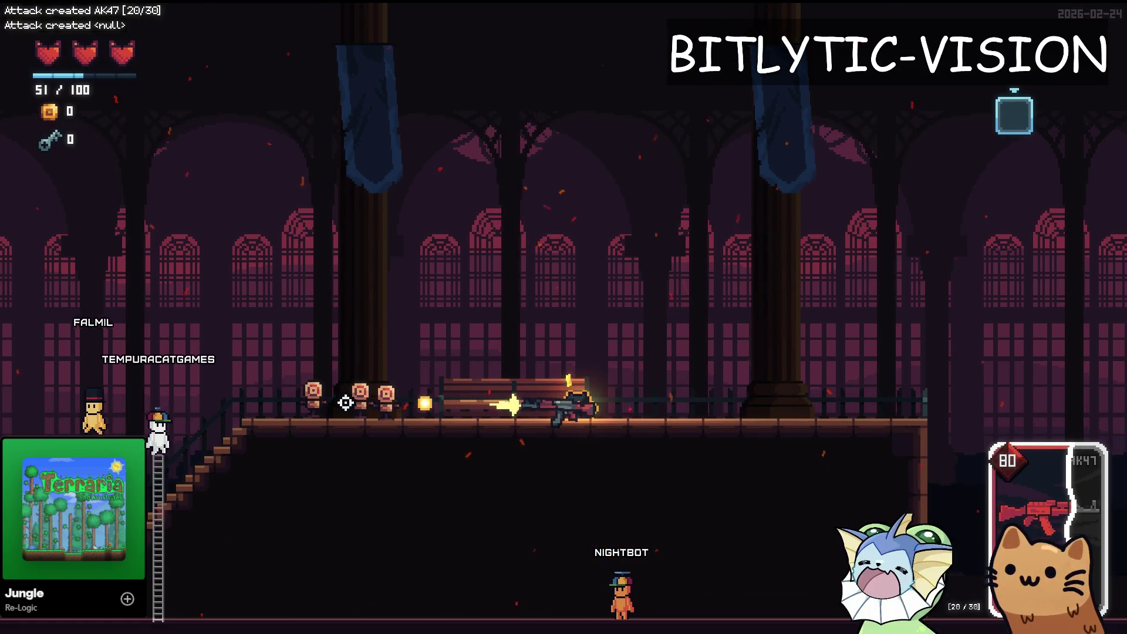
pyautogui.click(120, 59)
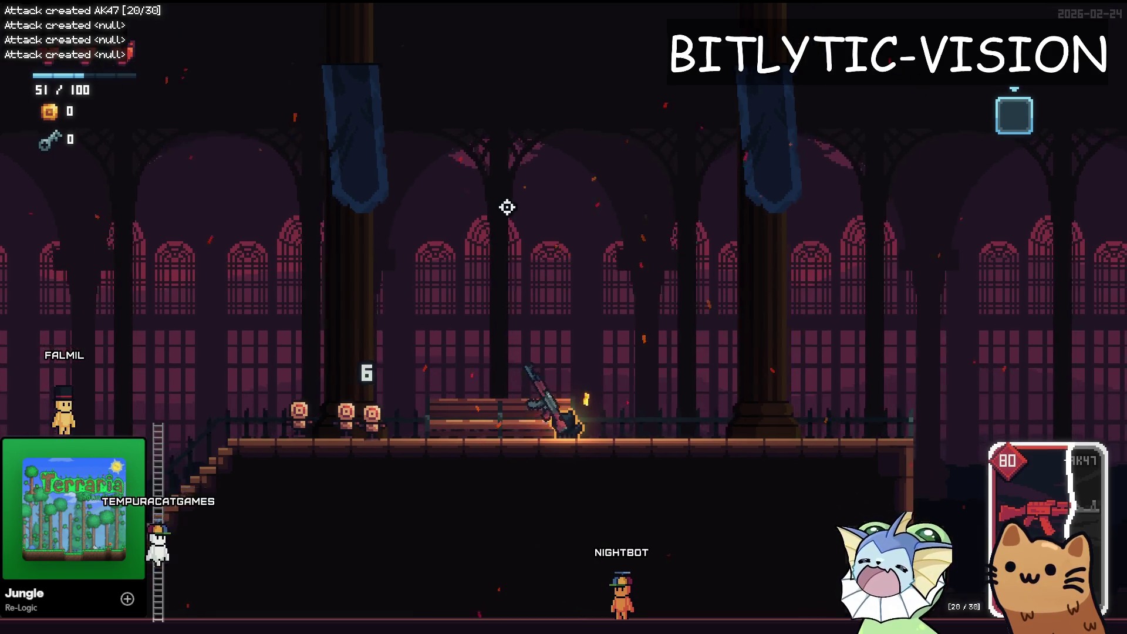
pyautogui.hotkey('alt', 'Tab')
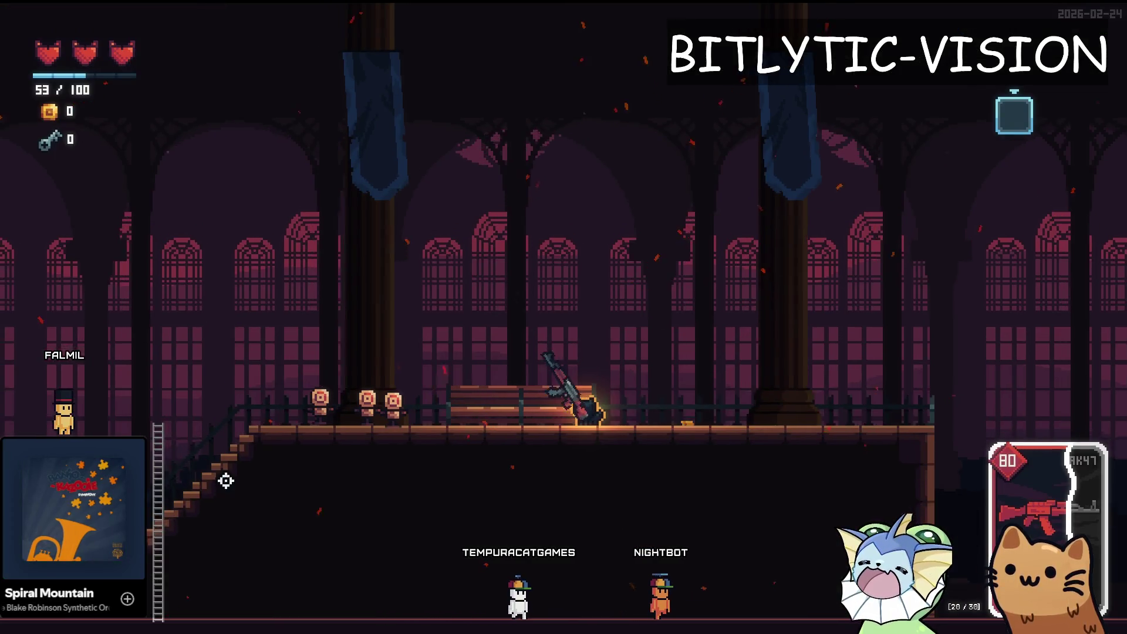
pyautogui.click(352, 401)
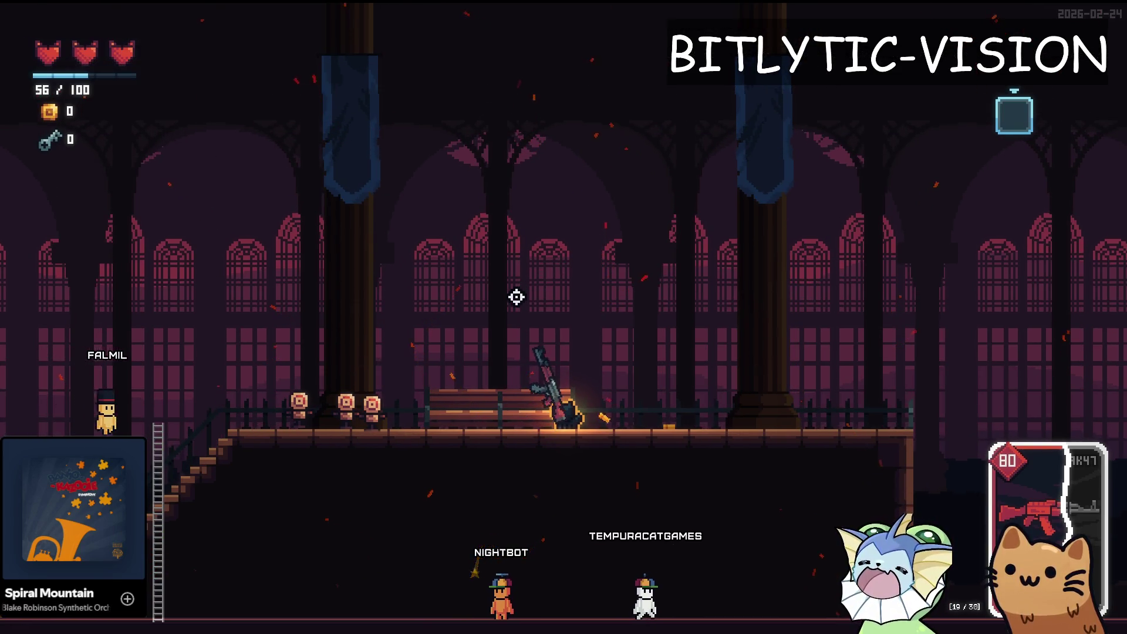
pyautogui.click(516, 296)
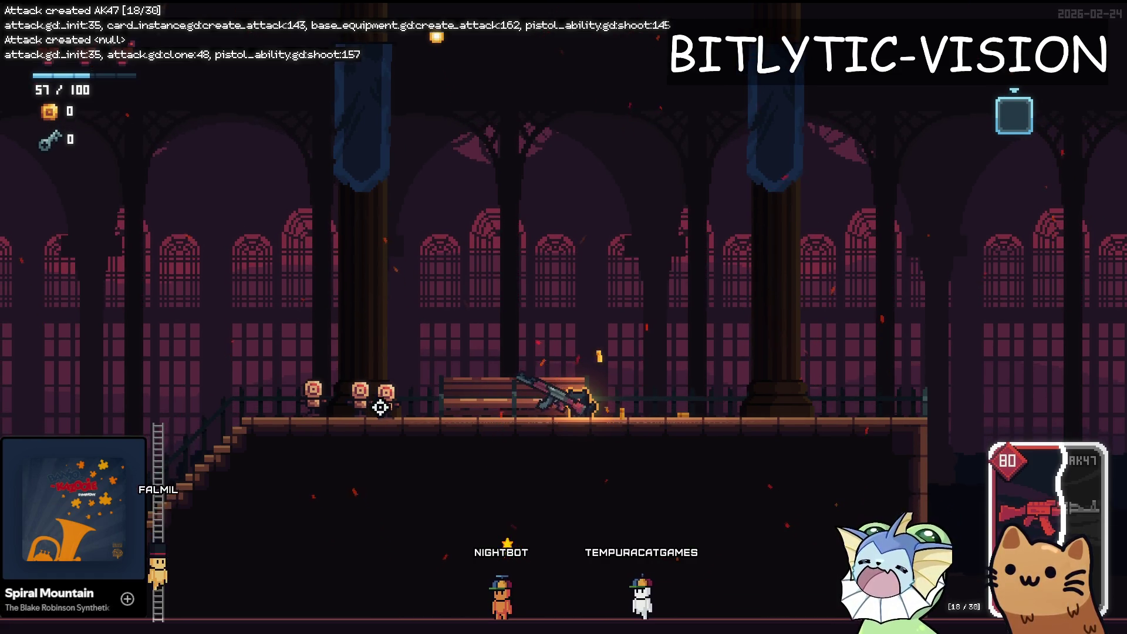
pyautogui.click(378, 399)
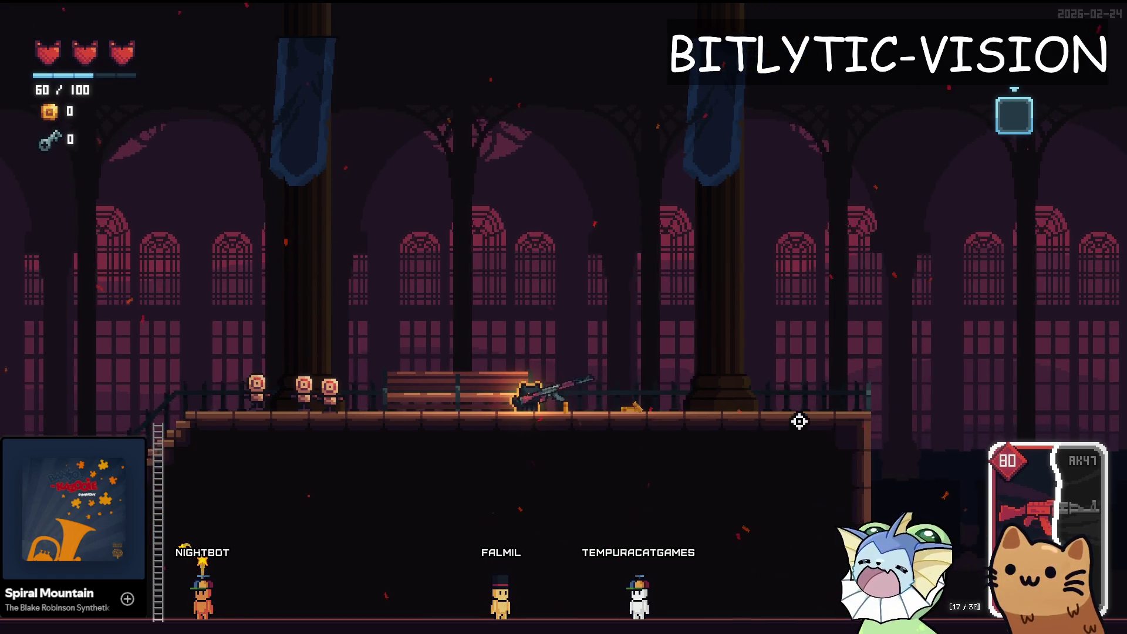
# Step: Stop the game and quick-open card_instance.gd in the script editor
pyautogui.press('F8')
pyautogui.hotkey('shift', 'alt', 'o')
pyautogui.write('card_instacen')
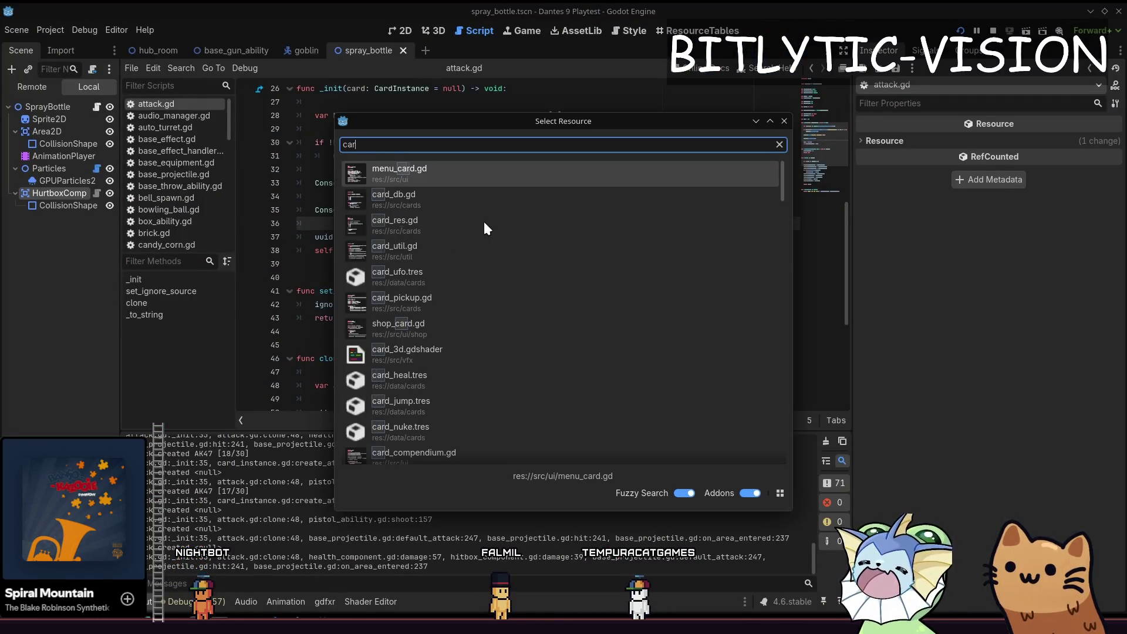
pyautogui.press('BackSpace')
pyautogui.press('BackSpace')
pyautogui.write('nce')
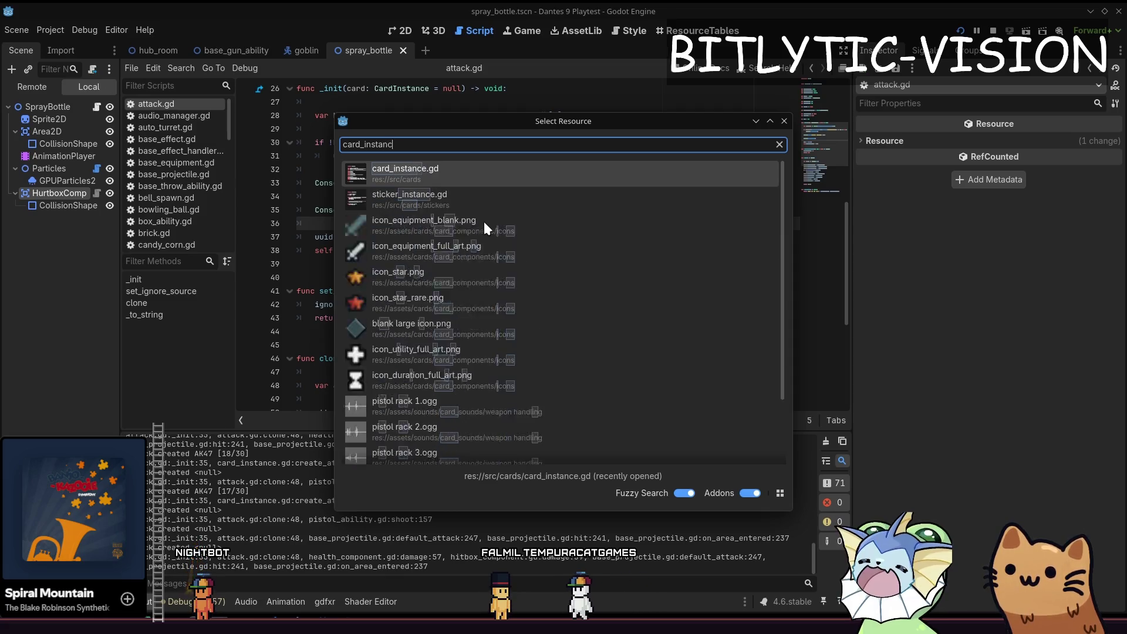
pyautogui.press('Return')
# Step: Add 'if charges >= max_charges: attack.attack_damage *= 10.0' before the emit in create_attack and save
pyautogui.press('Up')
pyautogui.press('Down')
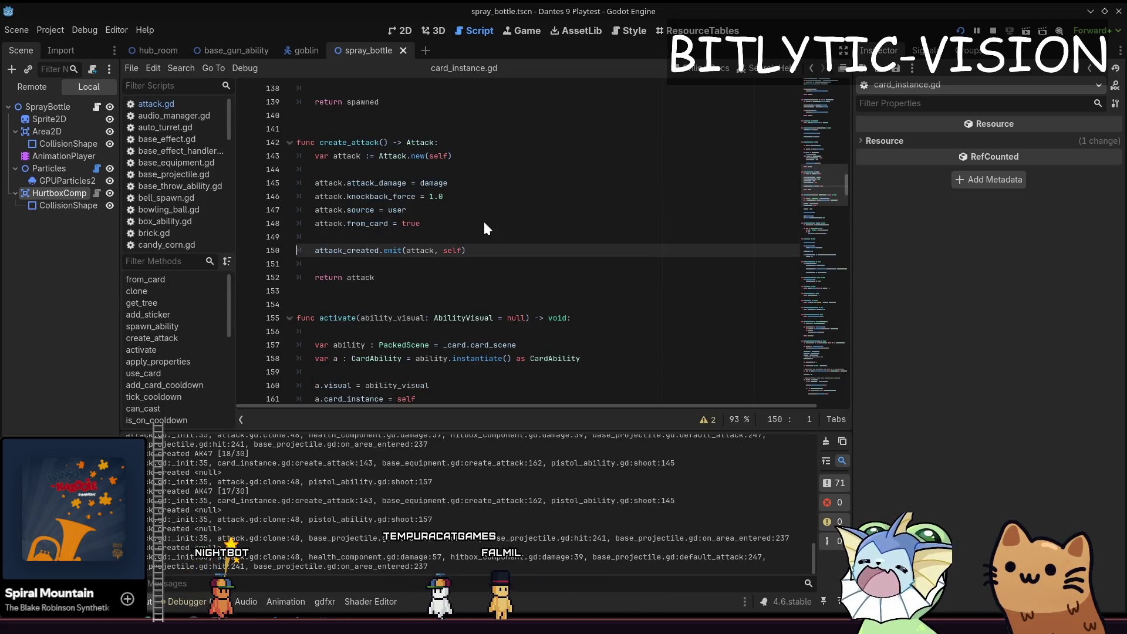
pyautogui.press('Up')
pyautogui.press('Return')
pyautogui.write('if ')
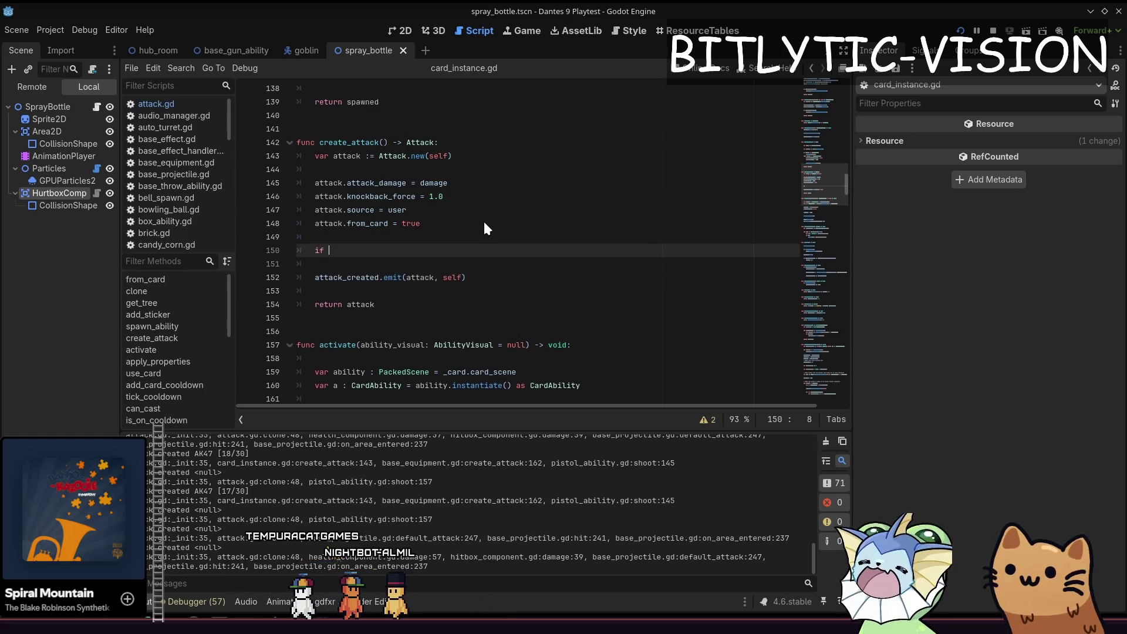
pyautogui.write('charges ')
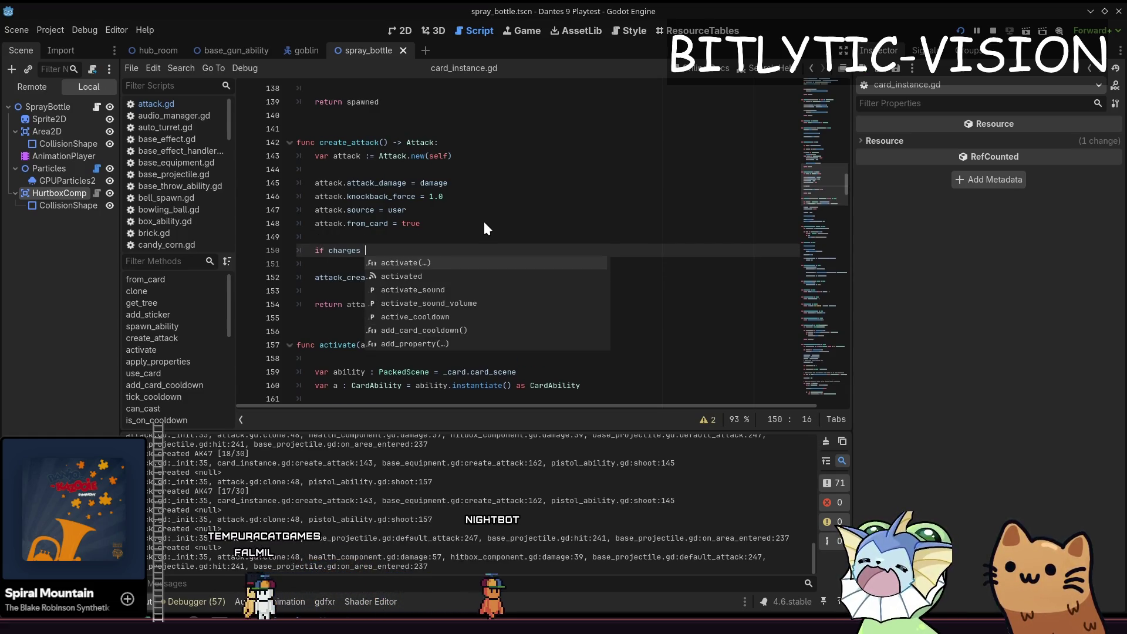
pyautogui.write('> >= m')
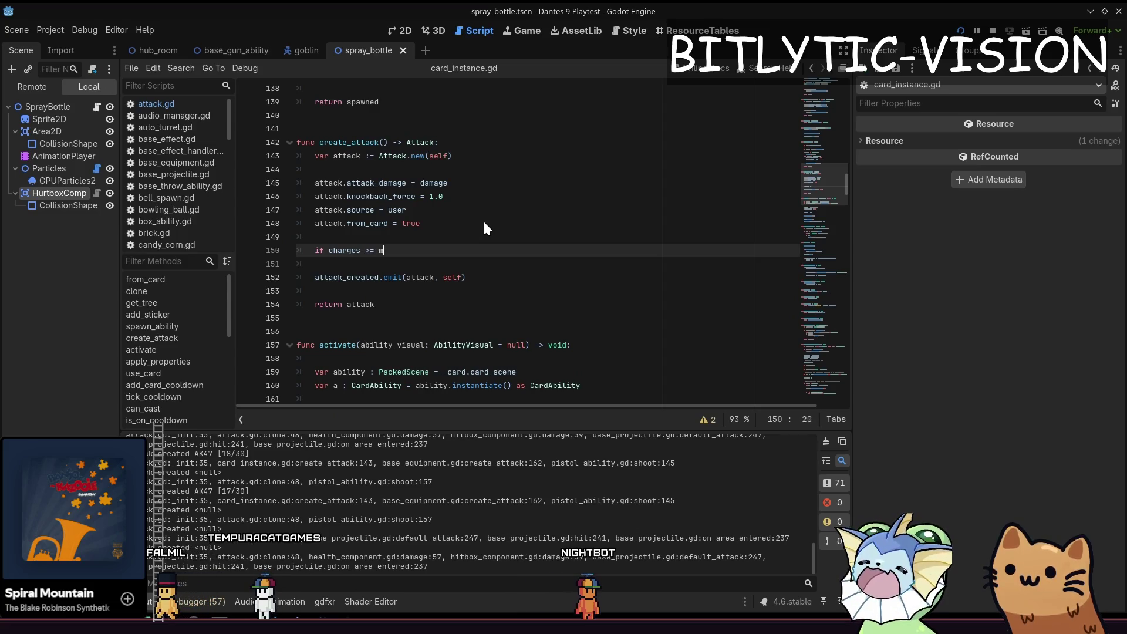
pyautogui.write('ax_charges:')
pyautogui.press('Return')
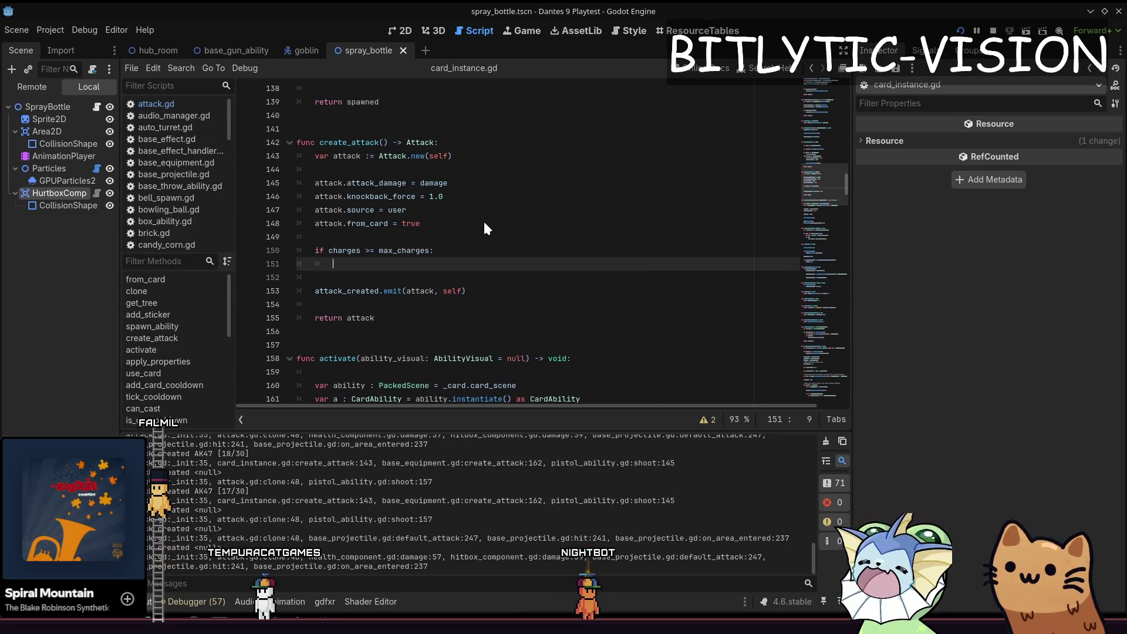
pyautogui.write('attack.damage *=')
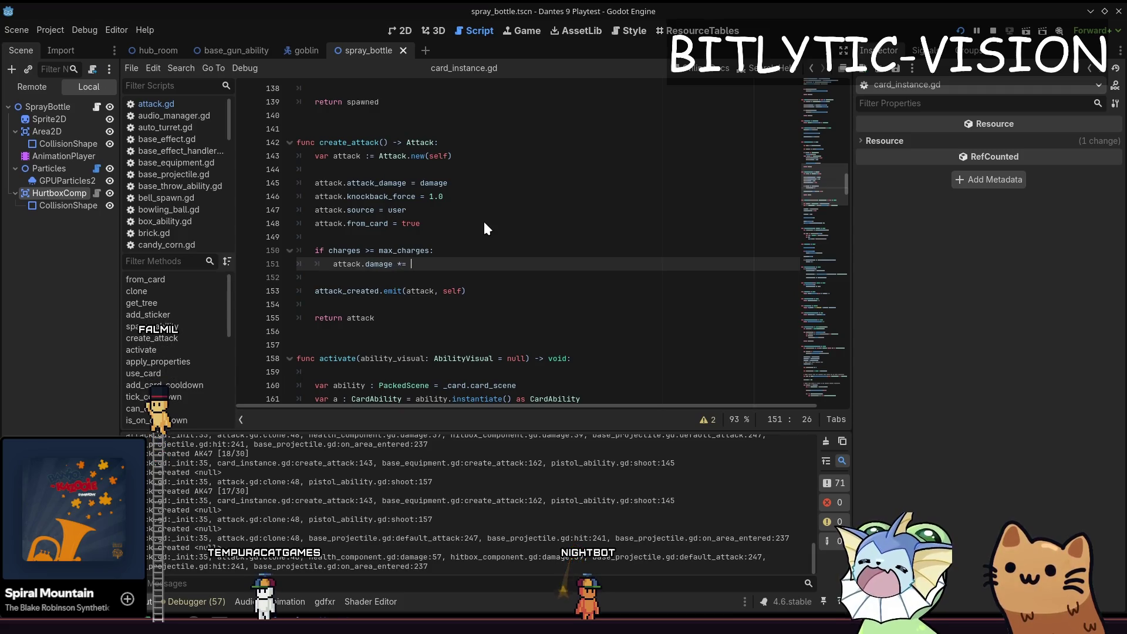
pyautogui.press('BackSpace')
pyautogui.write('attack_dam')
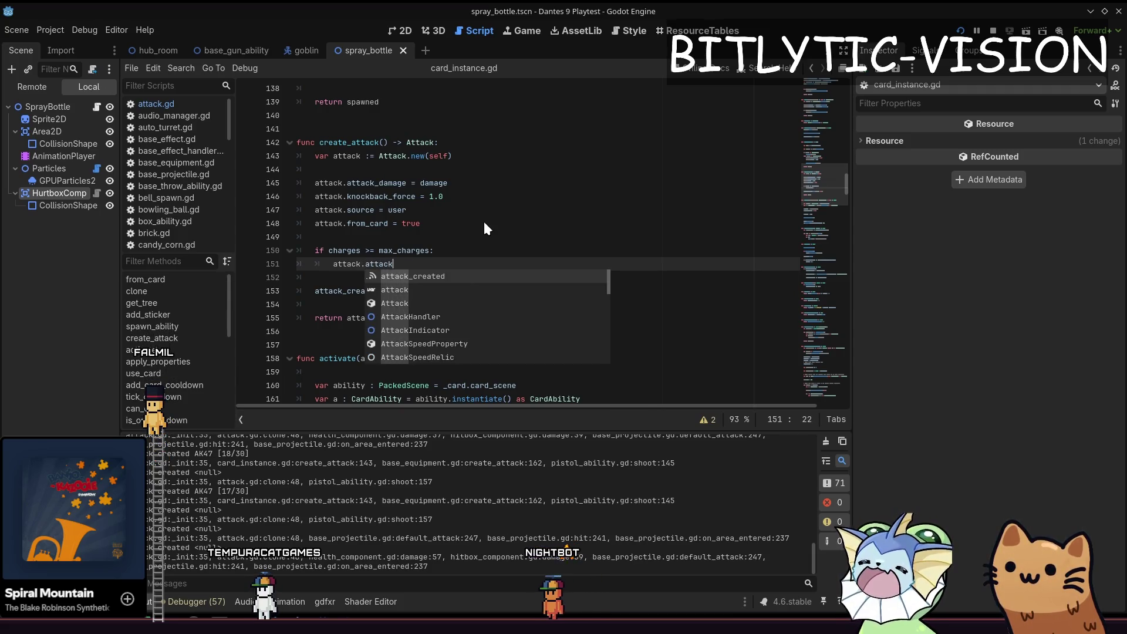
pyautogui.press('Return')
pyautogui.write('*= 10.0')
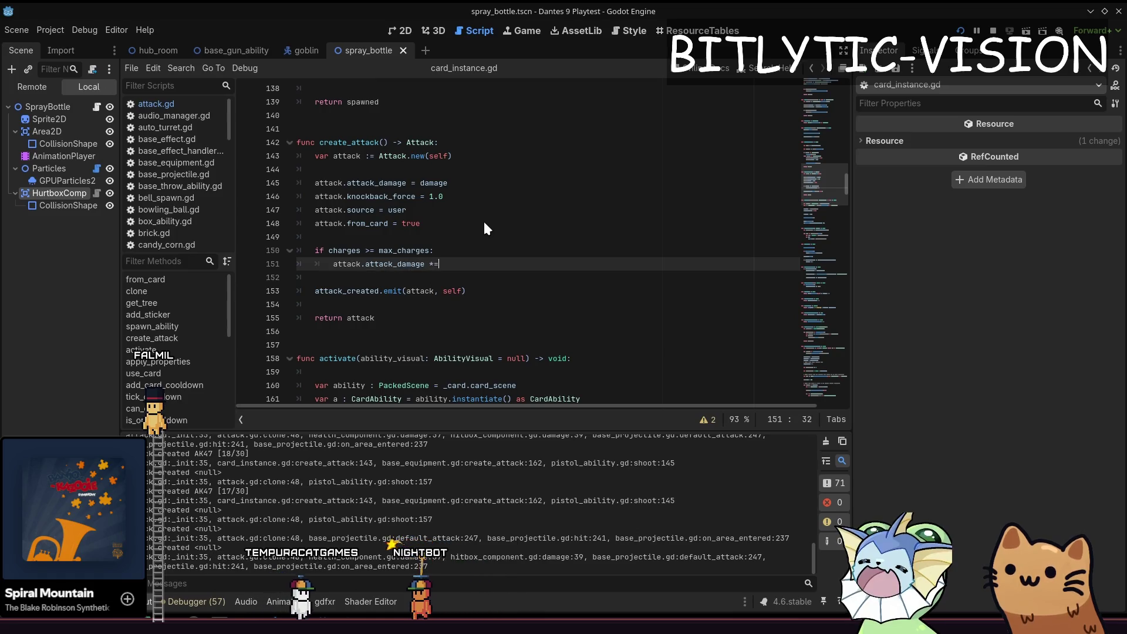
pyautogui.hotkey('ctrl', 's')
# Step: Give the player an AK47 card through the in-game debug panel
pyautogui.press('F1')
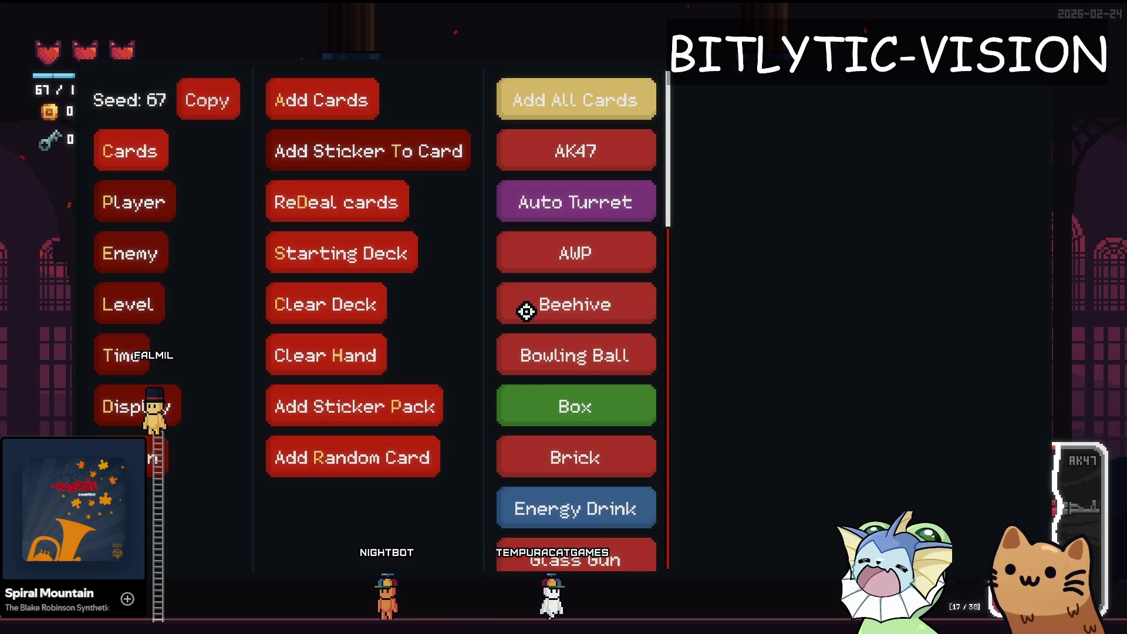
pyautogui.click(531, 154)
pyautogui.press('F1')
pyautogui.press('F1')
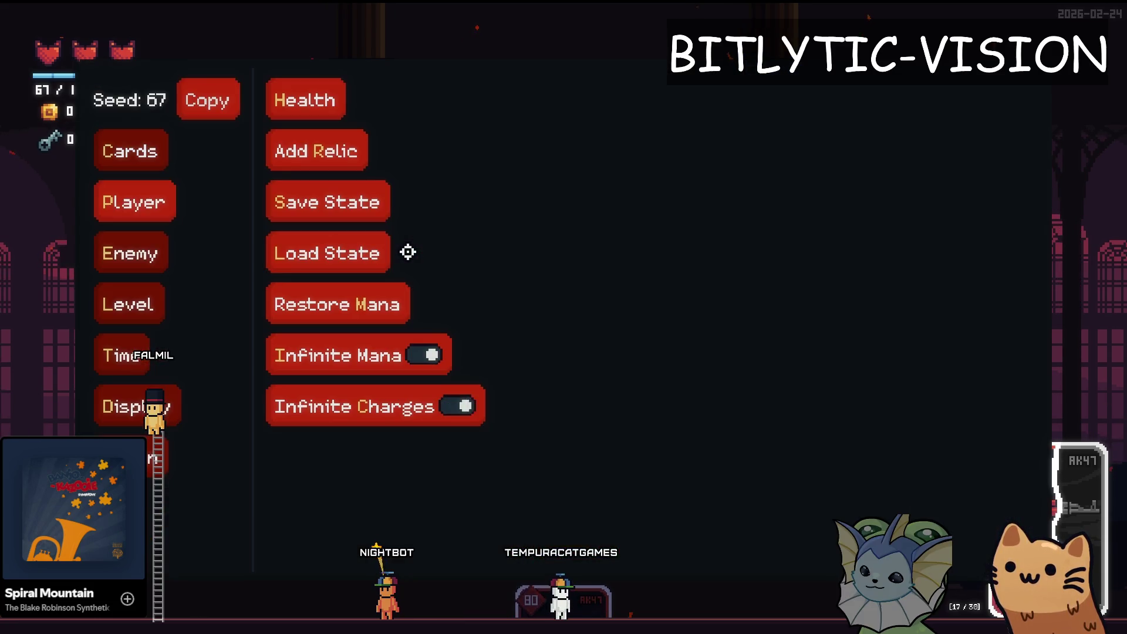
pyautogui.press('Up')
pyautogui.press('Escape')
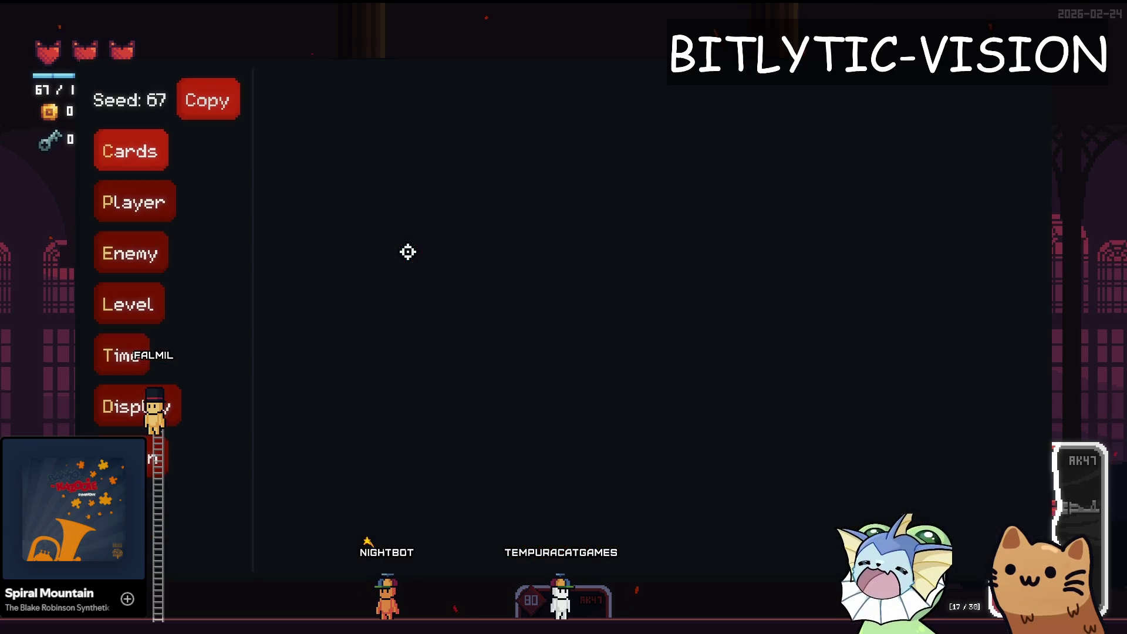
pyautogui.press('F1')
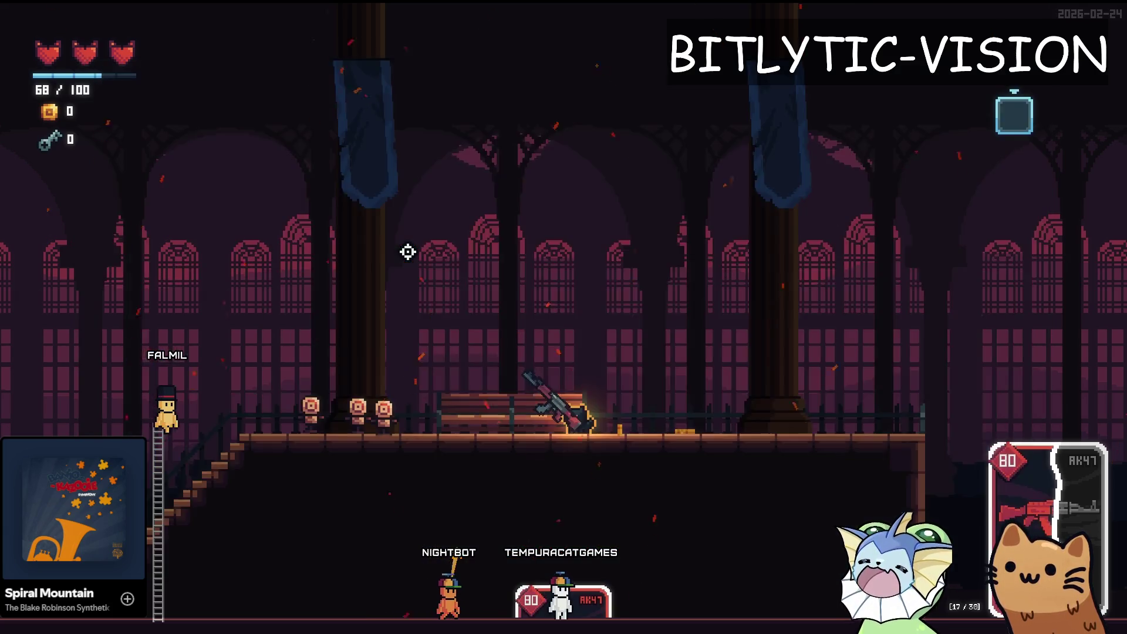
pyautogui.press('F1')
# Step: Refill the AK47 to 30/30 via the player debug options and fire it, logging 'Attack created AK47 [29/30]'
pyautogui.press('Up')
pyautogui.press('Up')
pyautogui.press('Up')
pyautogui.press('Return')
pyautogui.press('F1')
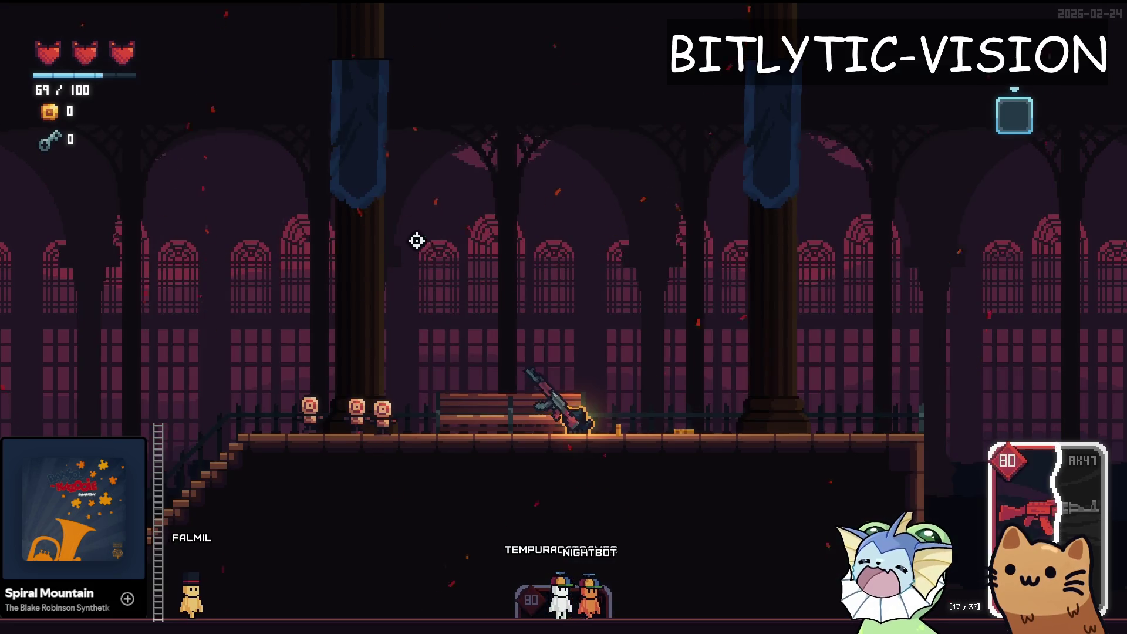
pyautogui.press('F1')
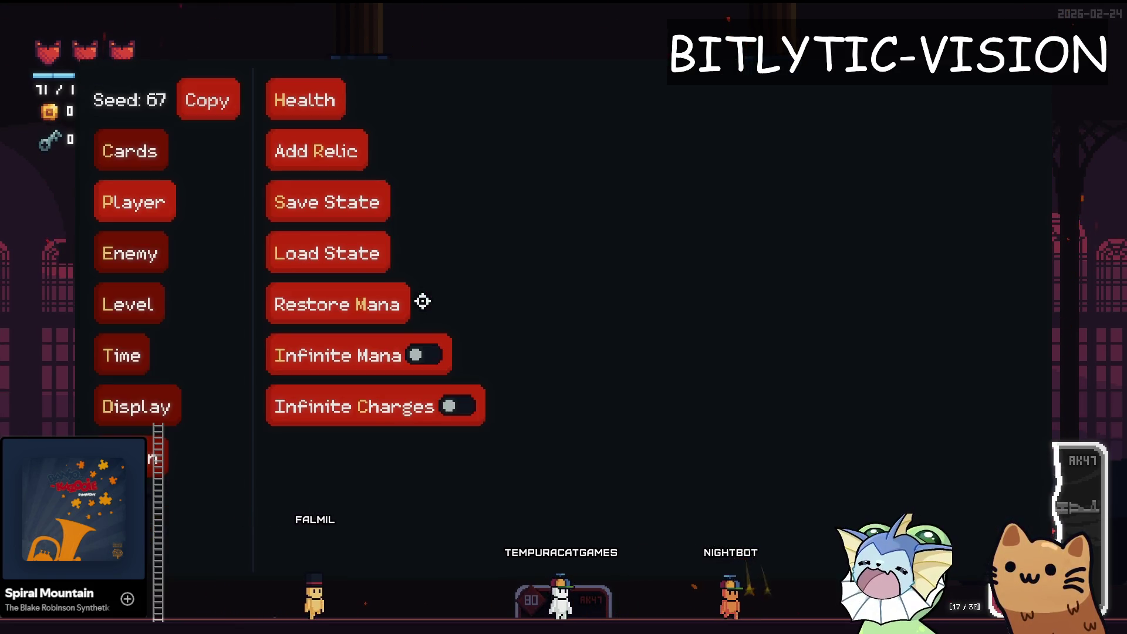
pyautogui.press('F1')
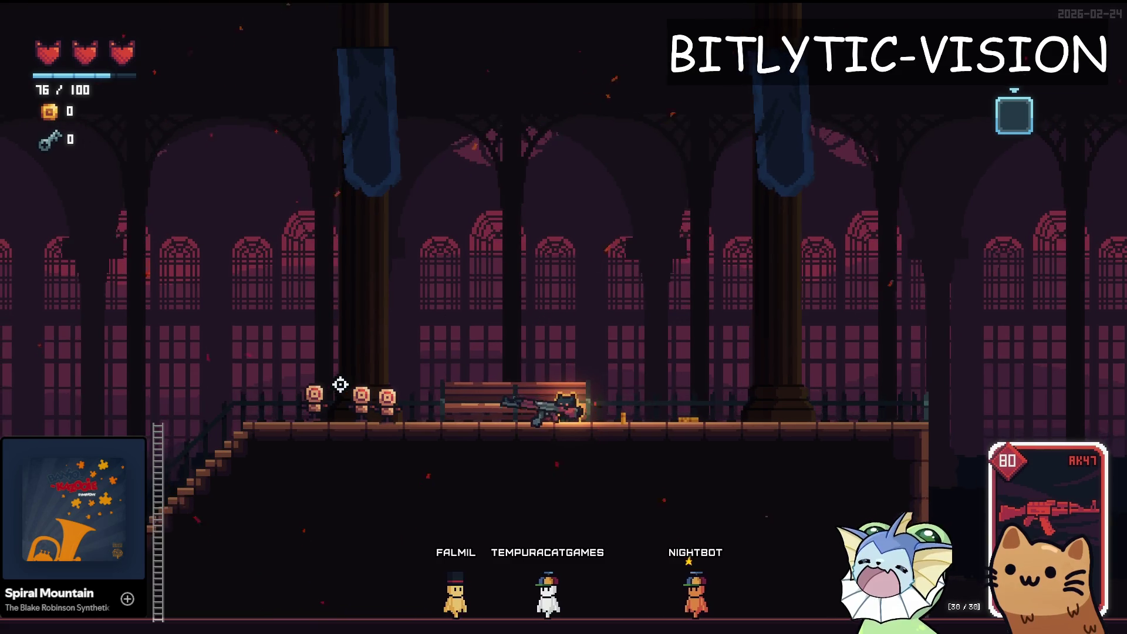
pyautogui.click(340, 382)
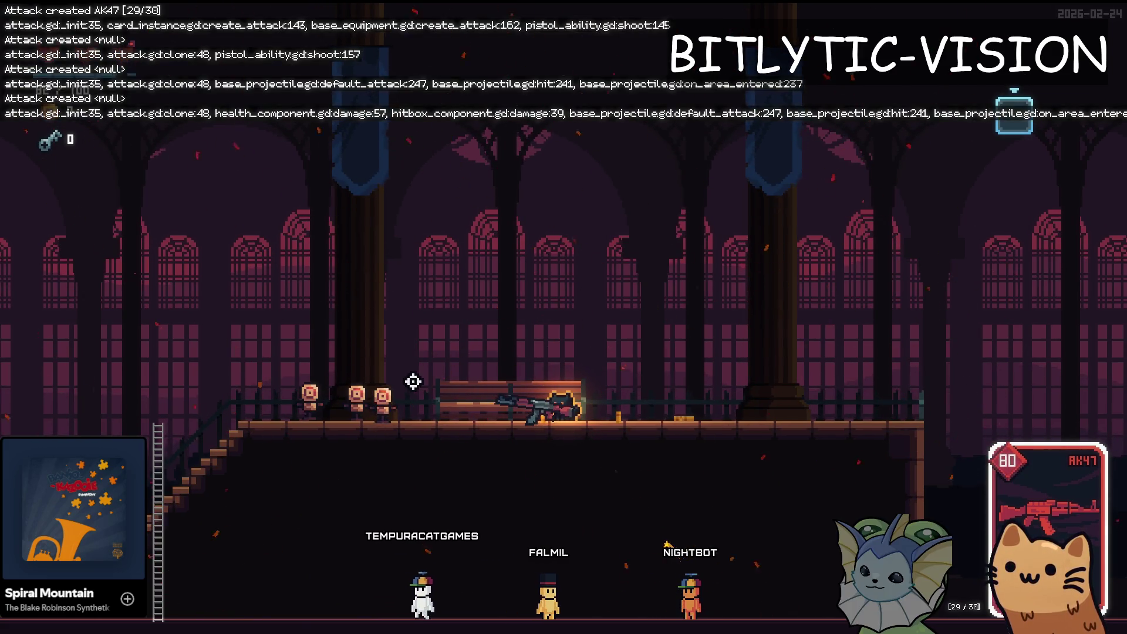
# Step: Stop the game to place the caret at create_attack (line 142), then rerun and fire the AK47 to 28/30
pyautogui.press('F8')
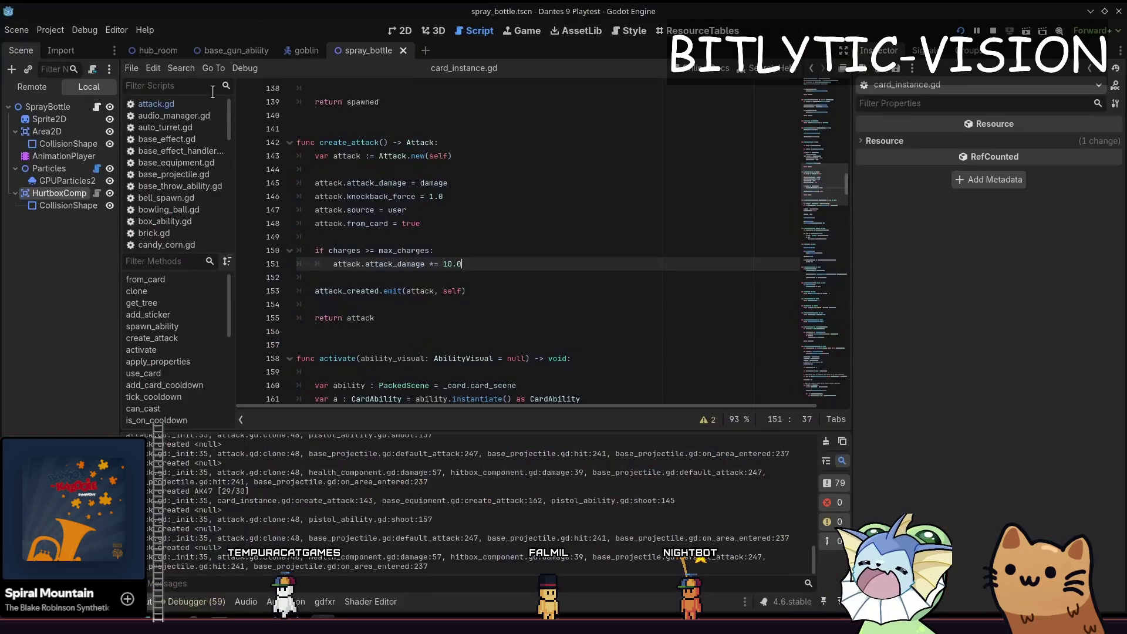
pyautogui.click(479, 264)
pyautogui.click(469, 144)
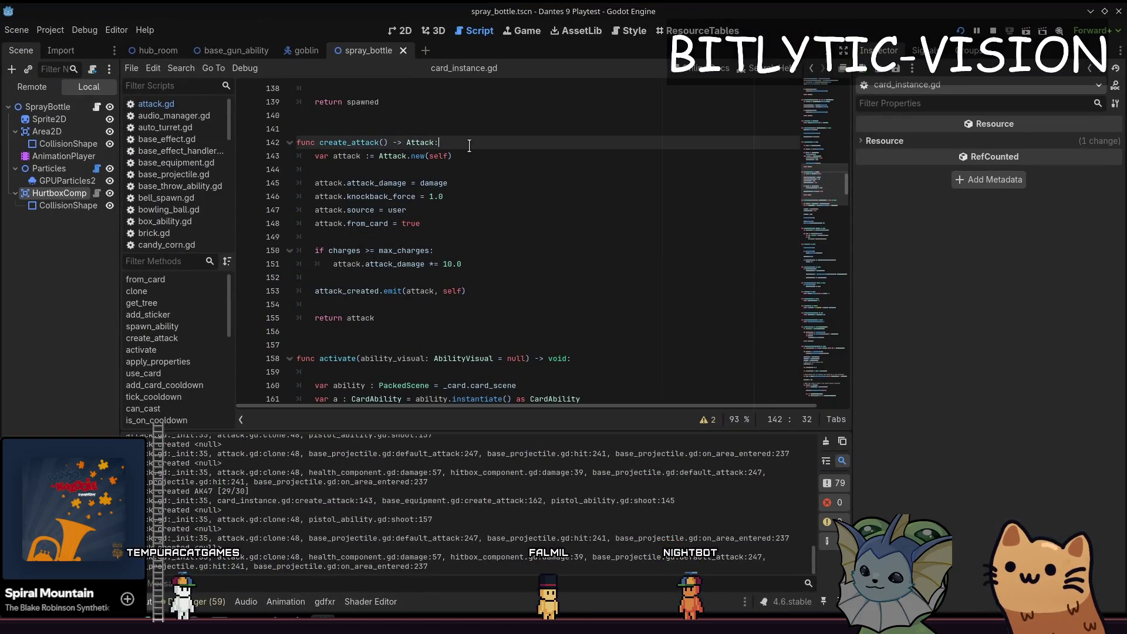
pyautogui.press('F5')
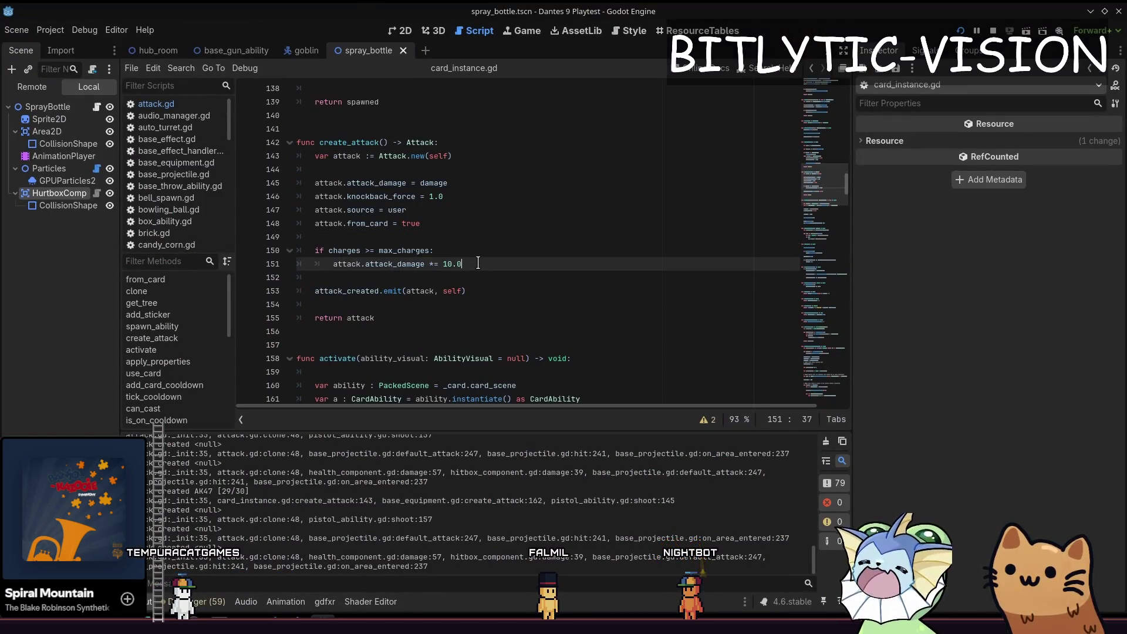
pyautogui.click(356, 396)
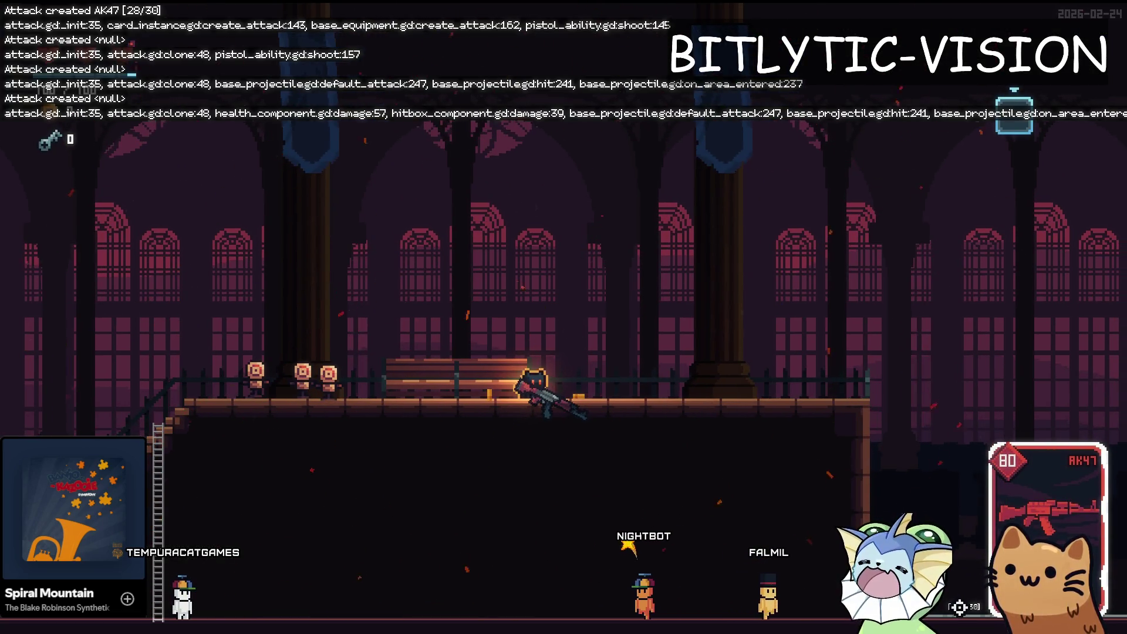
# Step: Fire the AK47 once more, then swap in the Sword card from the debug Add Cards list and swing it
pyautogui.click(274, 385)
pyautogui.press('F1')
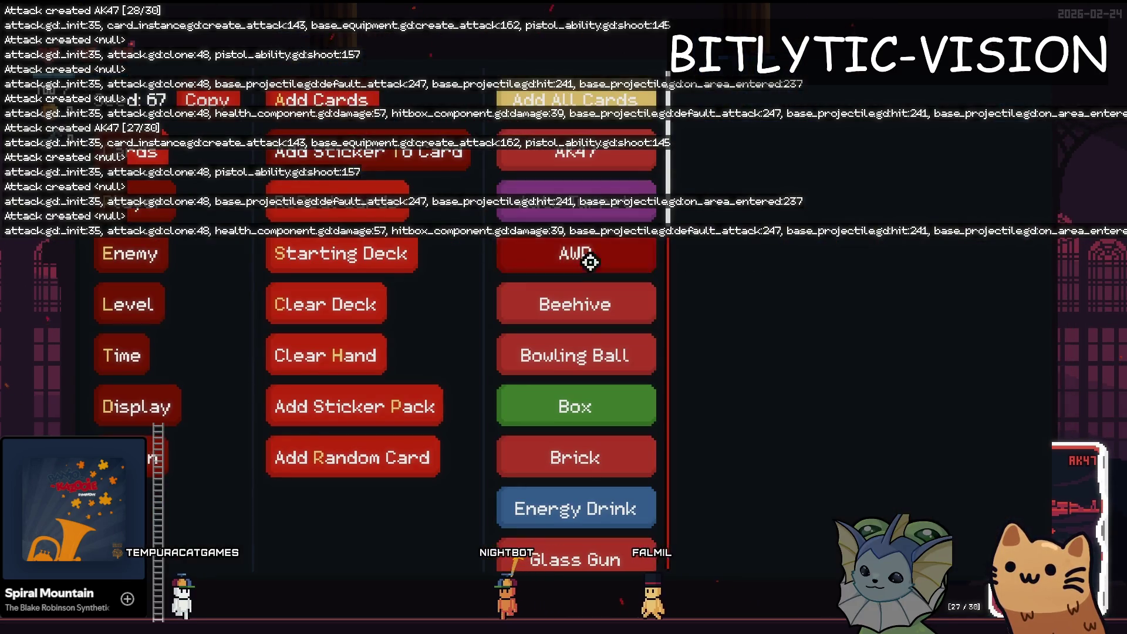
pyautogui.scroll(-10, 578, 317)
pyautogui.scroll(-6, 579, 360)
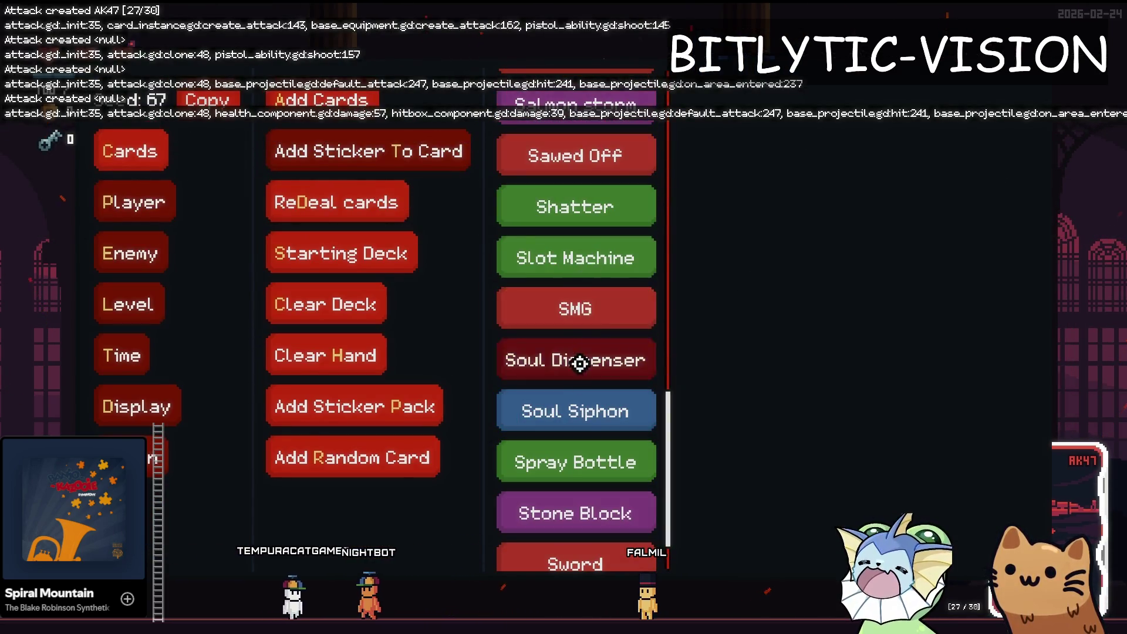
pyautogui.click(571, 486)
pyautogui.click(469, 369)
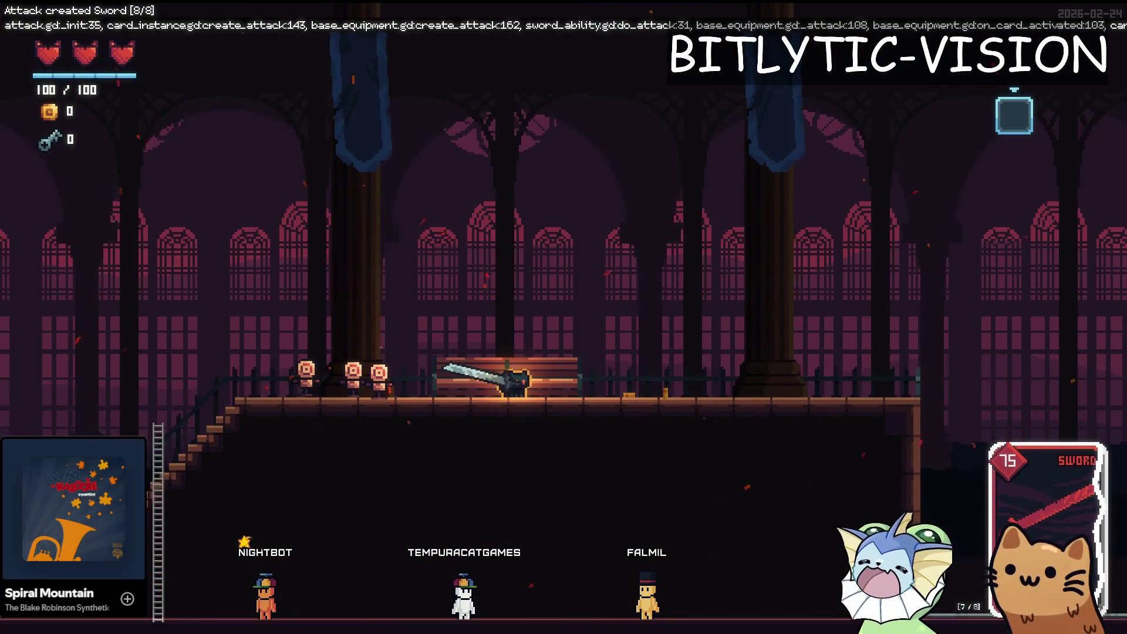
# Step: Swing the sword at the target dummies to log 'Attack created Sword [8/8]'
pyautogui.press('F1')
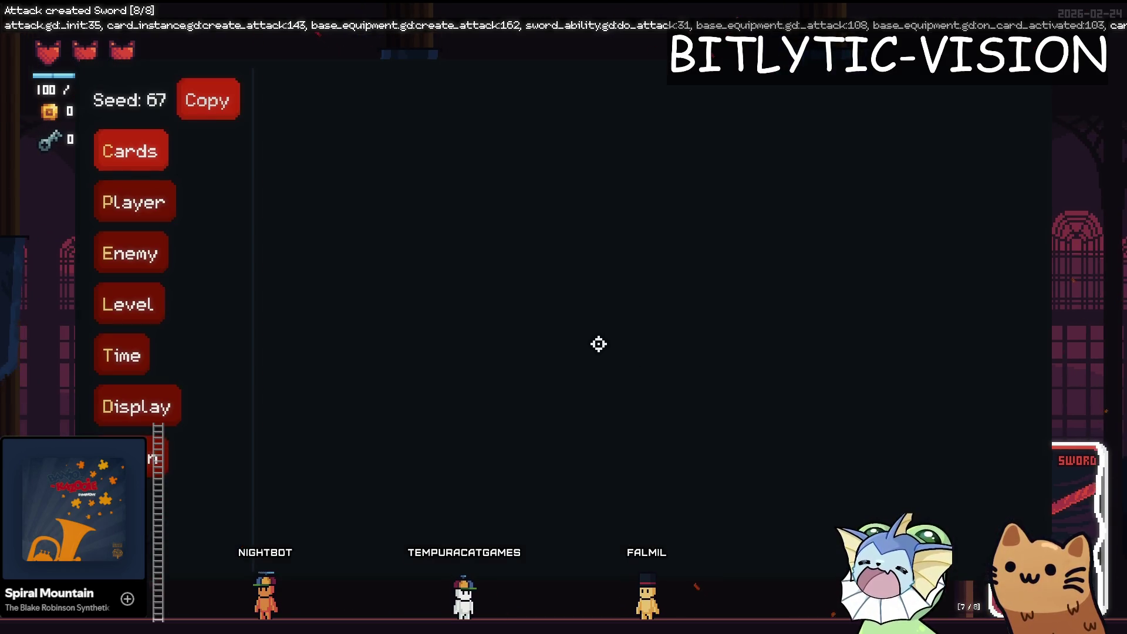
pyautogui.press('F1')
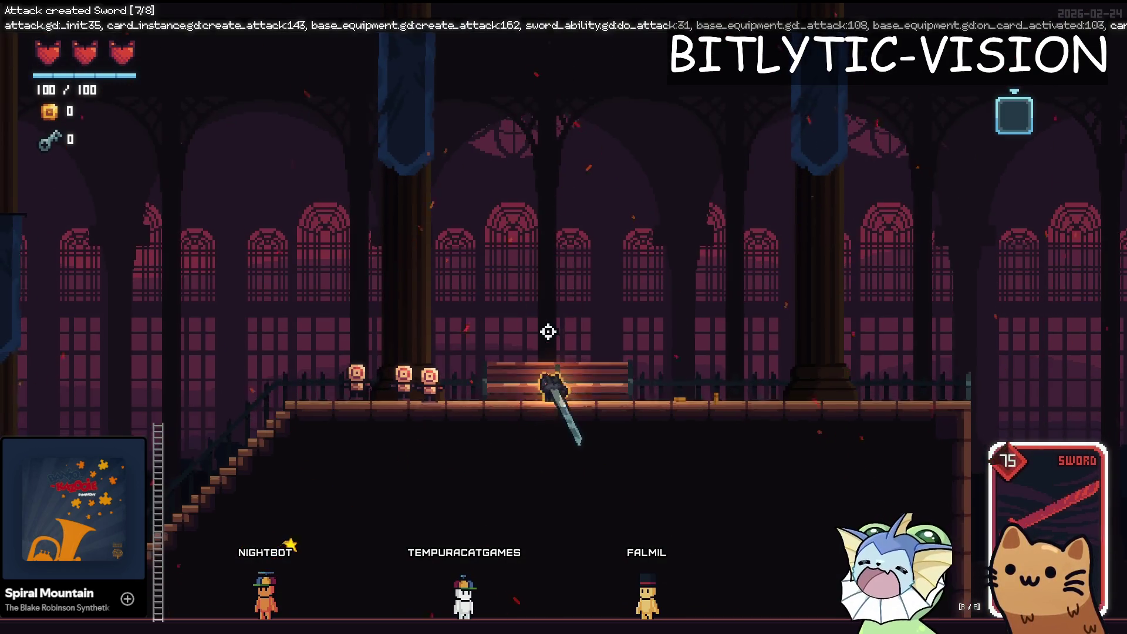
pyautogui.press('F1')
pyautogui.press('F1')
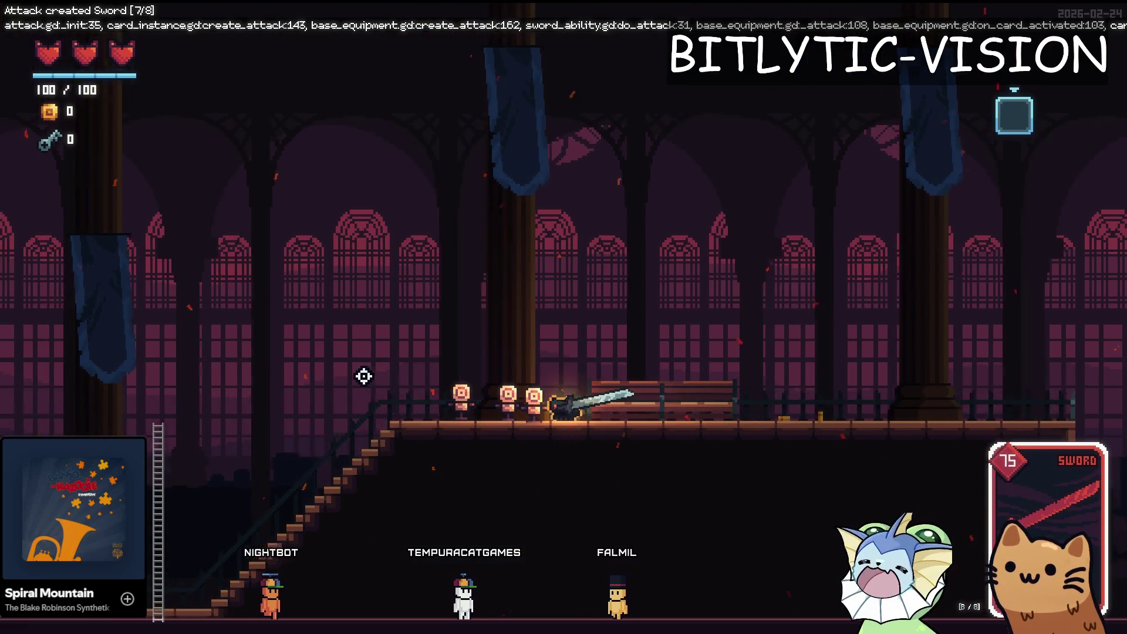
pyautogui.click(367, 371)
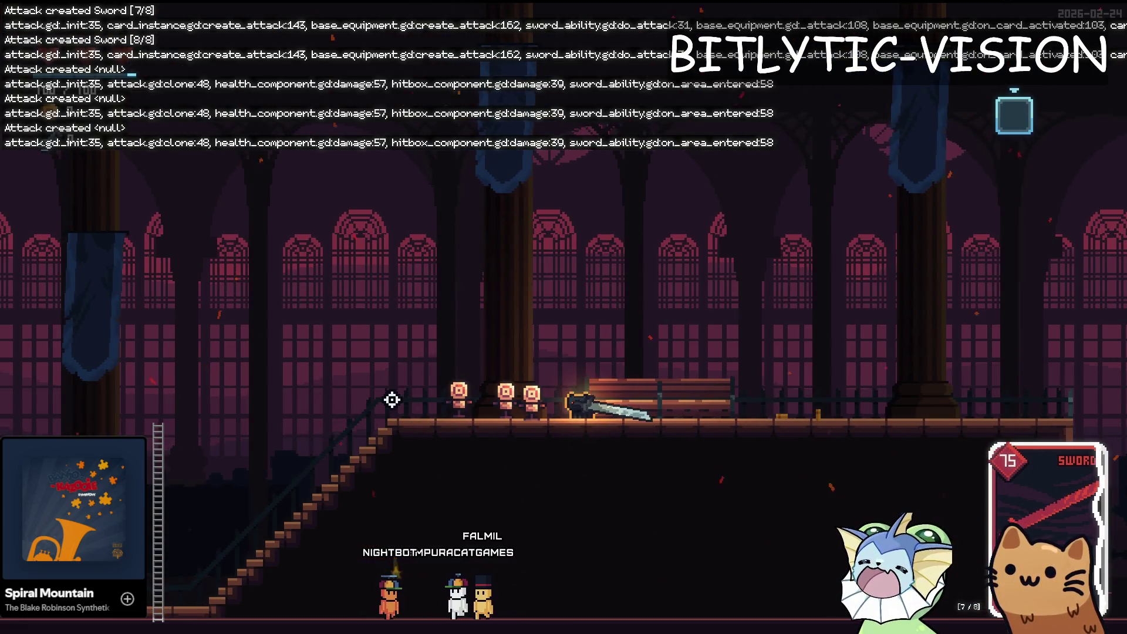
pyautogui.click(399, 393)
# Step: Back in the editor, open the base_gun_ability.tscn scene and its pistol_ability.gd script
pyautogui.hotkey('alt', 'Tab')
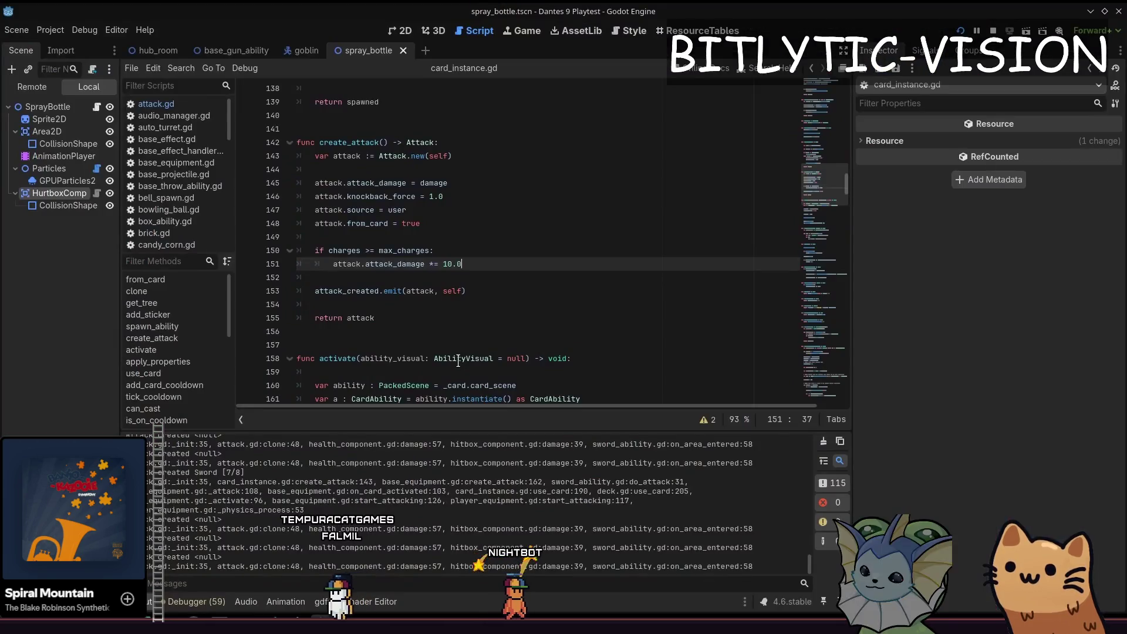
pyautogui.hotkey('shift', 'alt', 'o')
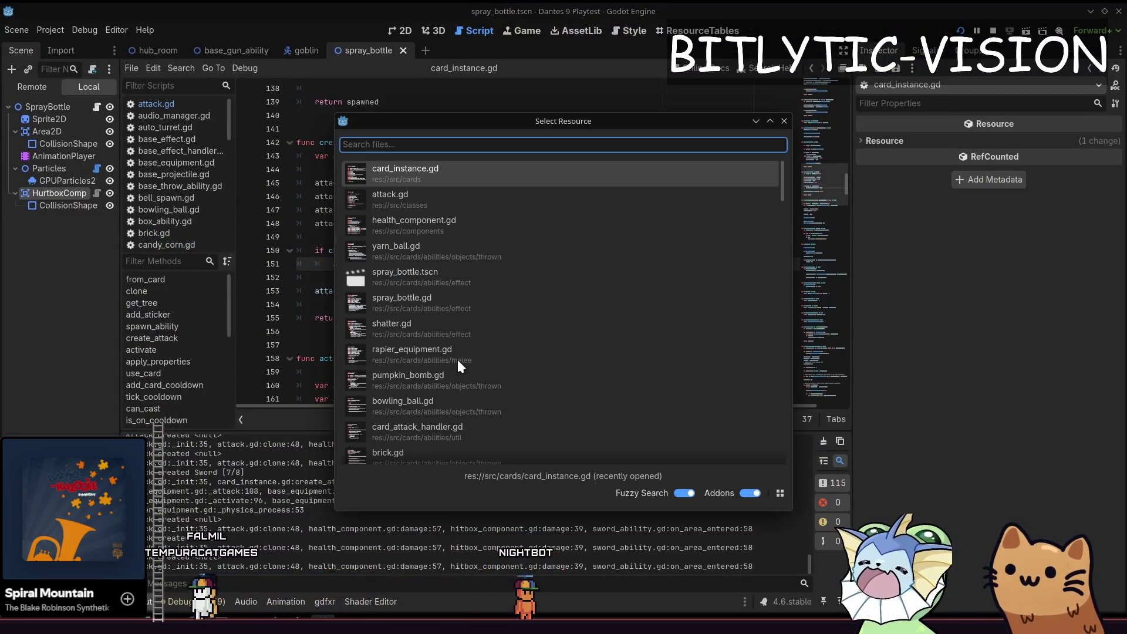
pyautogui.write('gui')
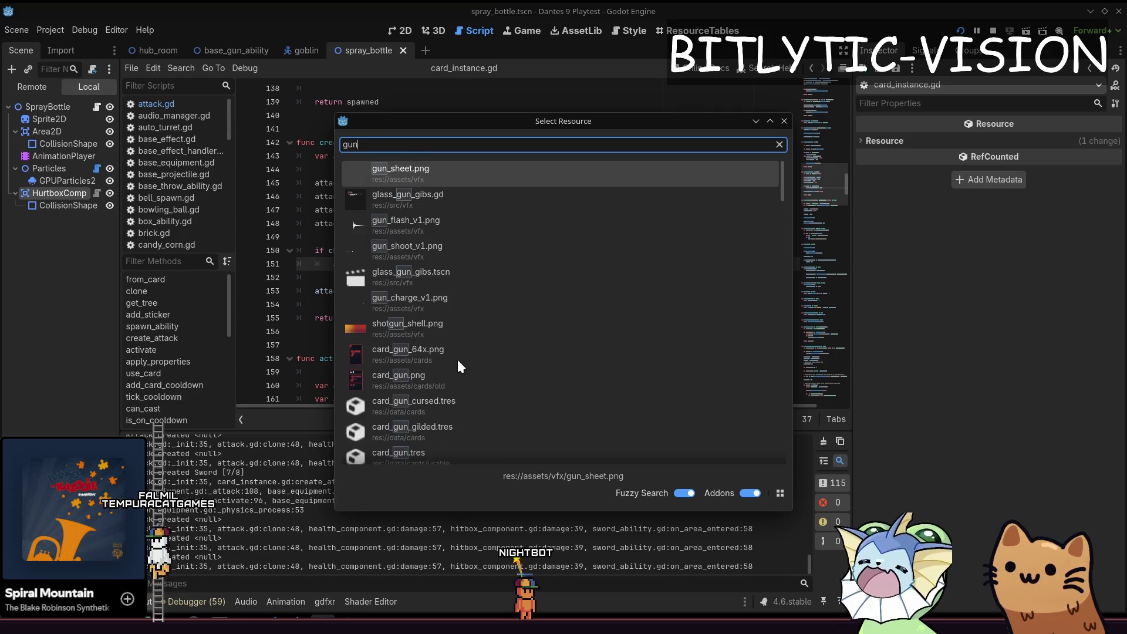
pyautogui.press('BackSpace')
pyautogui.press('BackSpace')
pyautogui.press('BackSpace')
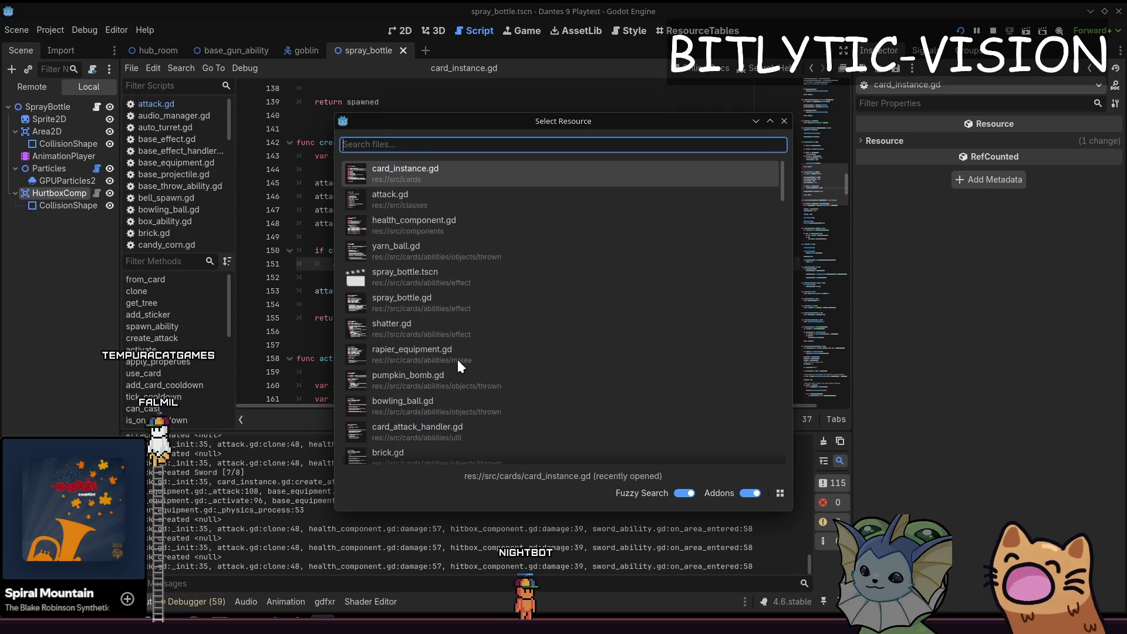
pyautogui.write('gun_abili')
pyautogui.press('Down')
pyautogui.press('Down')
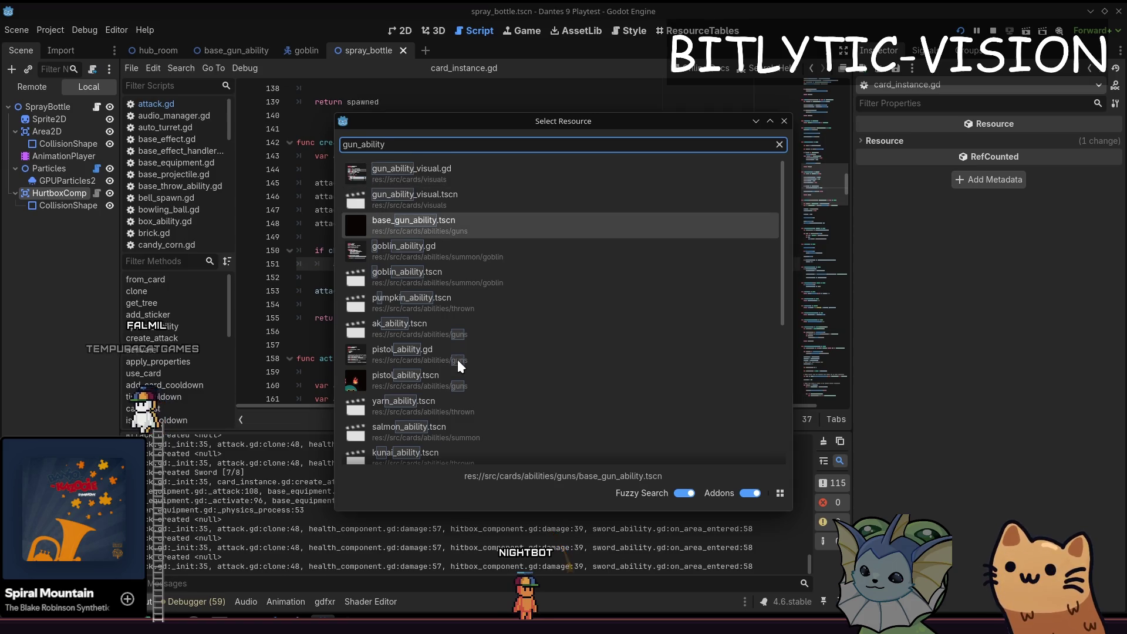
pyautogui.press('Return')
pyautogui.click(97, 107)
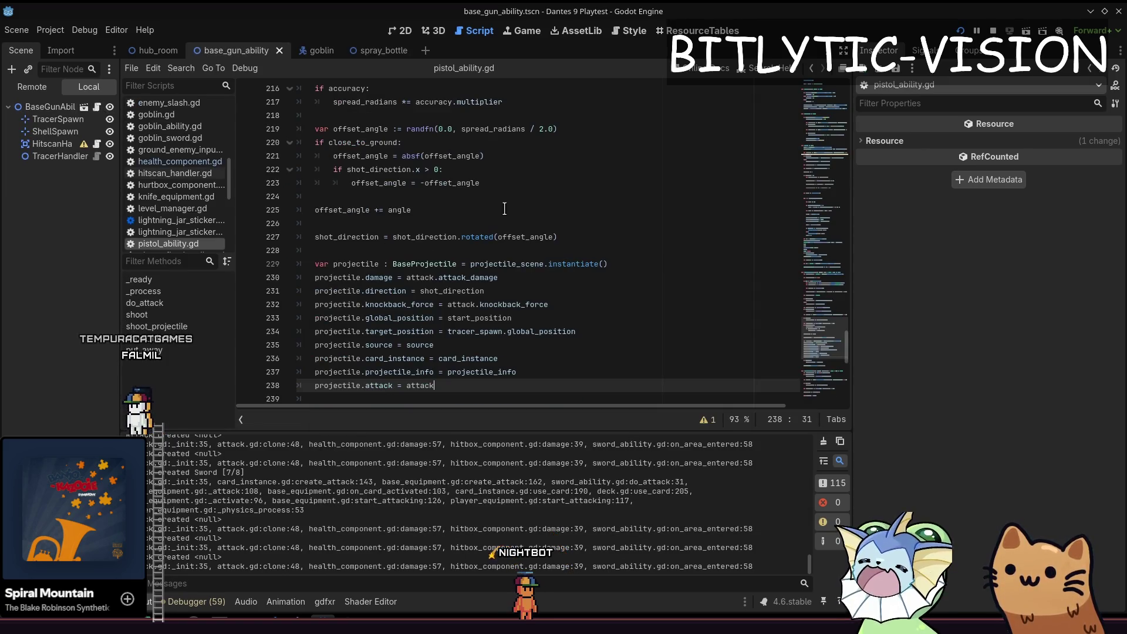
# Step: Delete the commented-out adjusted_spread line in pistol_ability.gd and save
pyautogui.scroll(-3, 469, 352)
pyautogui.scroll(17, 483, 291)
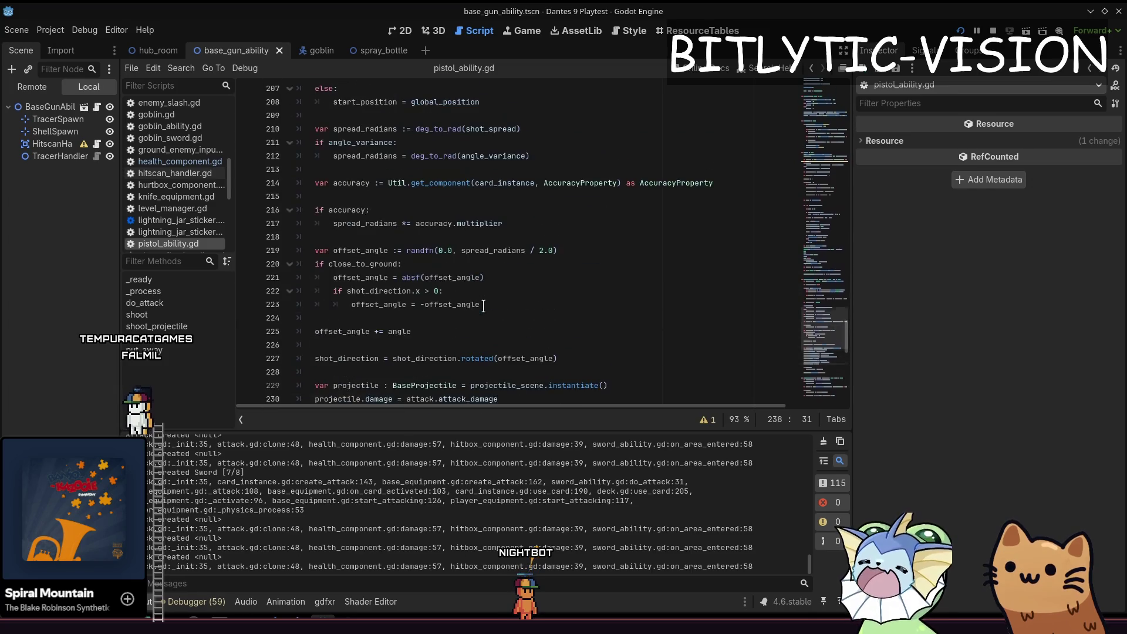
pyautogui.scroll(19, 462, 296)
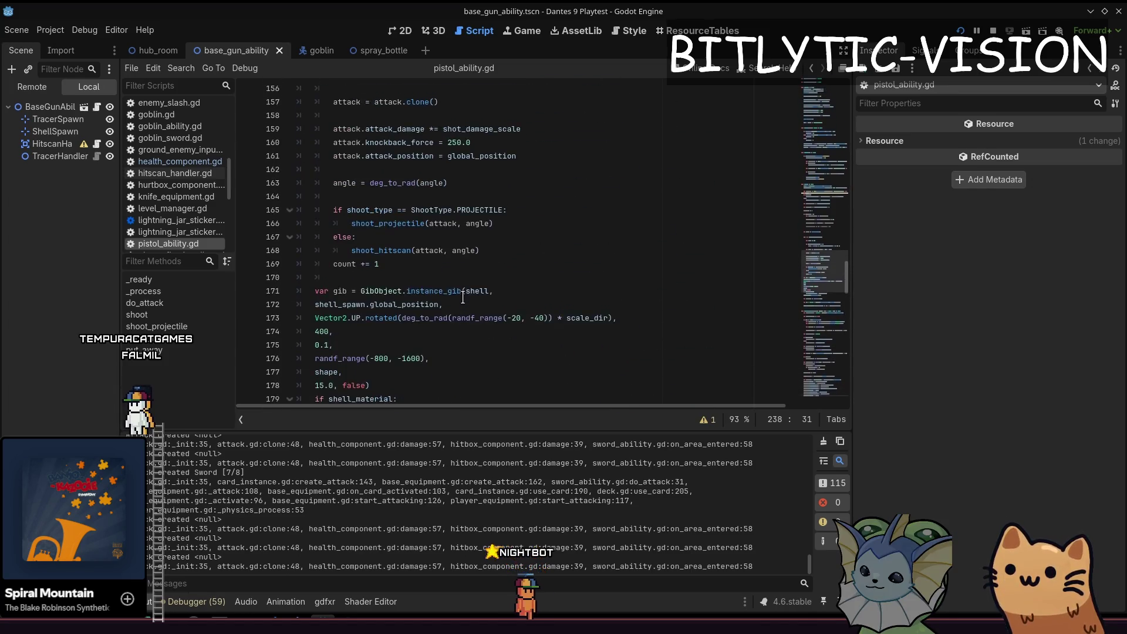
pyautogui.scroll(-2, 462, 297)
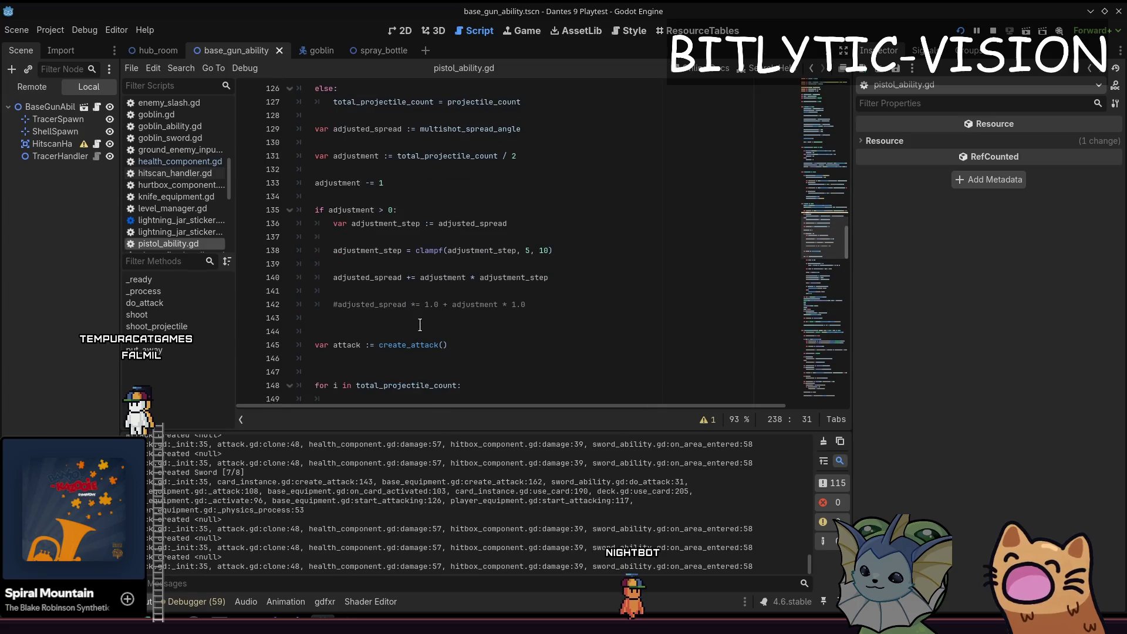
pyautogui.click(444, 331)
pyautogui.hotkey('ctrl', 'shift', 'k')
pyautogui.hotkey('ctrl', 'shift', 'k')
pyautogui.hotkey('ctrl', 's')
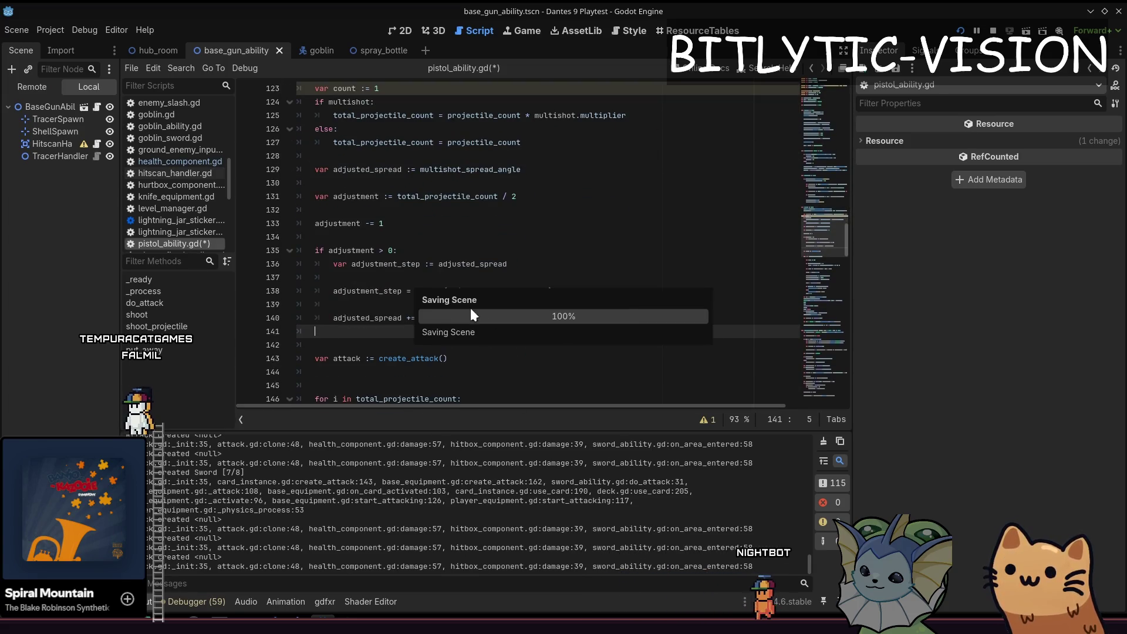
# Step: Review the count variable, the create_attack call in shoot, and the do_attack function
pyautogui.scroll(4, 411, 239)
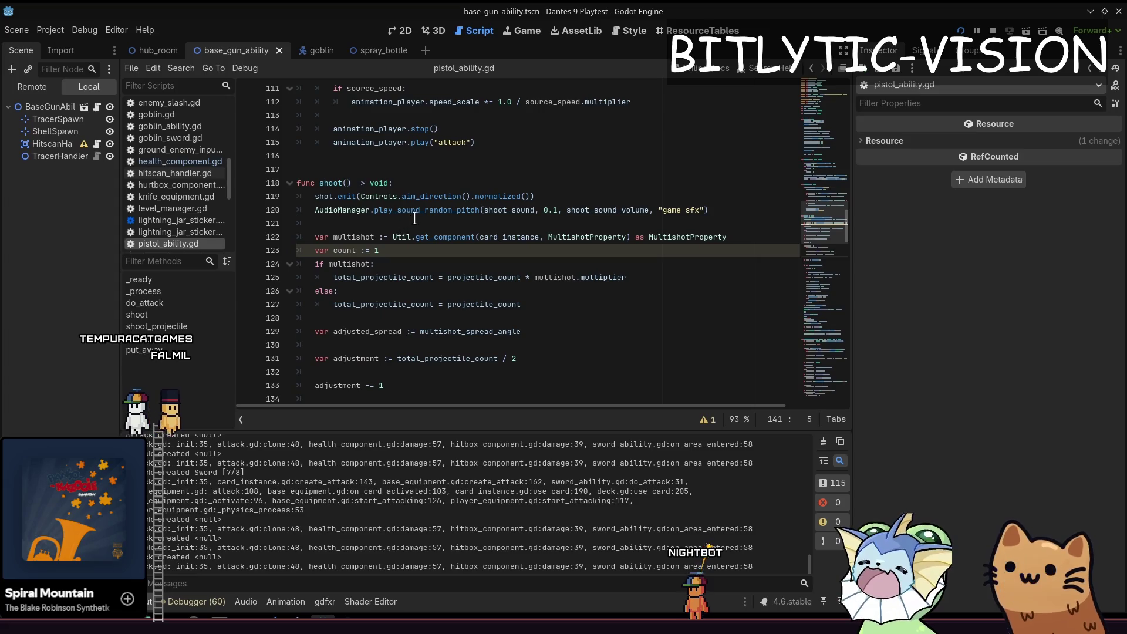
pyautogui.click(424, 249)
pyautogui.scroll(-3, 411, 235)
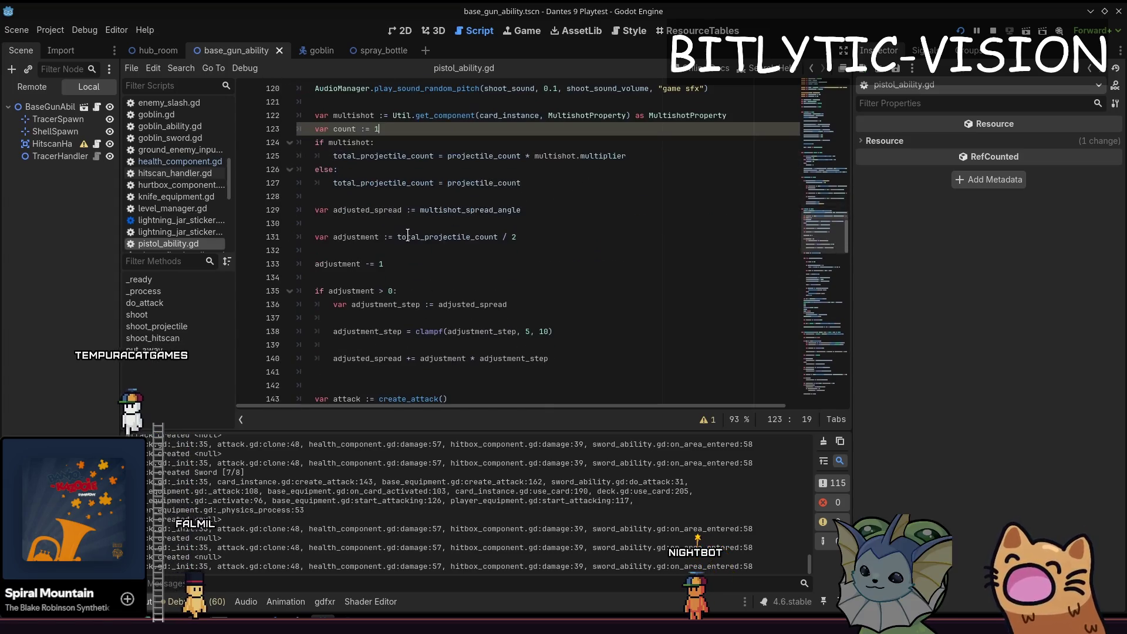
pyautogui.scroll(-4, 405, 211)
pyautogui.scroll(9, 406, 206)
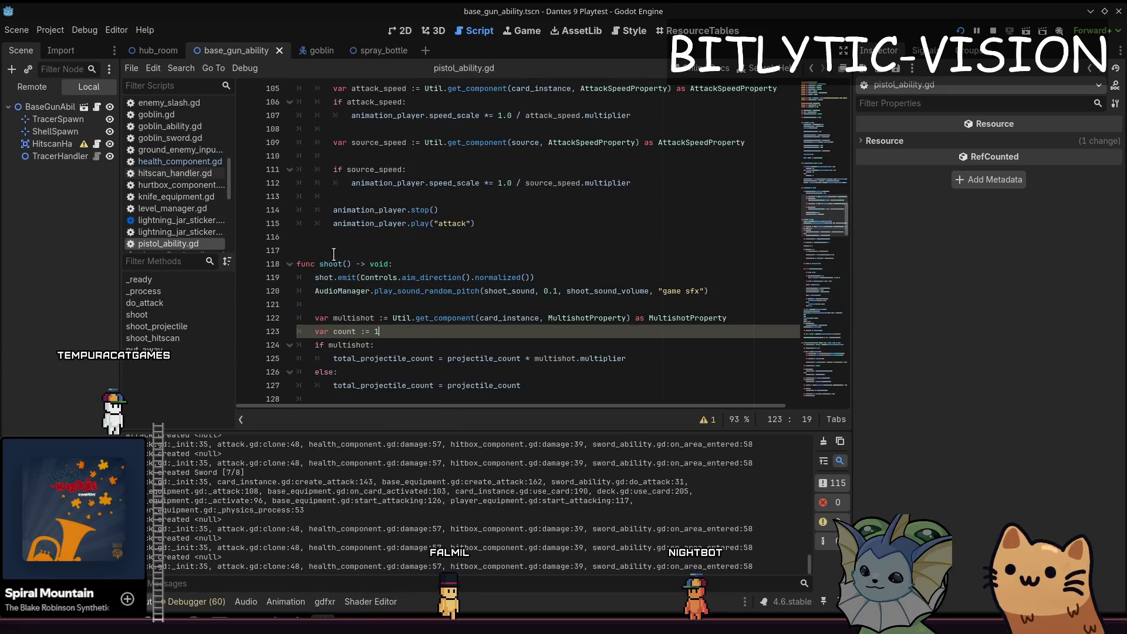
pyautogui.scroll(4, 334, 253)
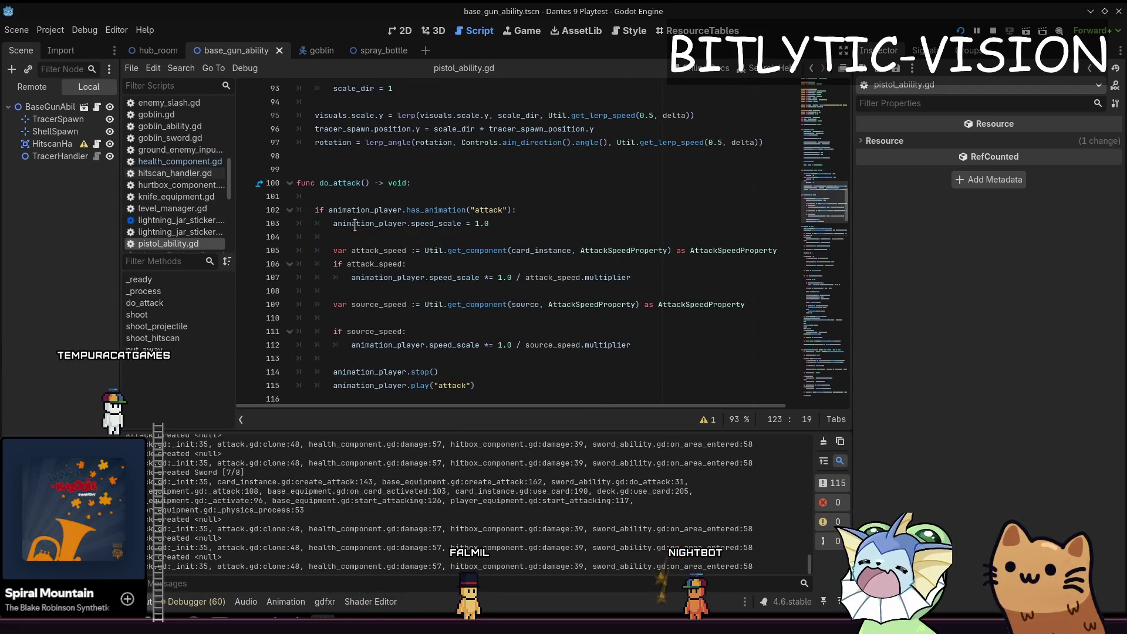
pyautogui.scroll(-3, 354, 225)
pyautogui.scroll(2, 421, 225)
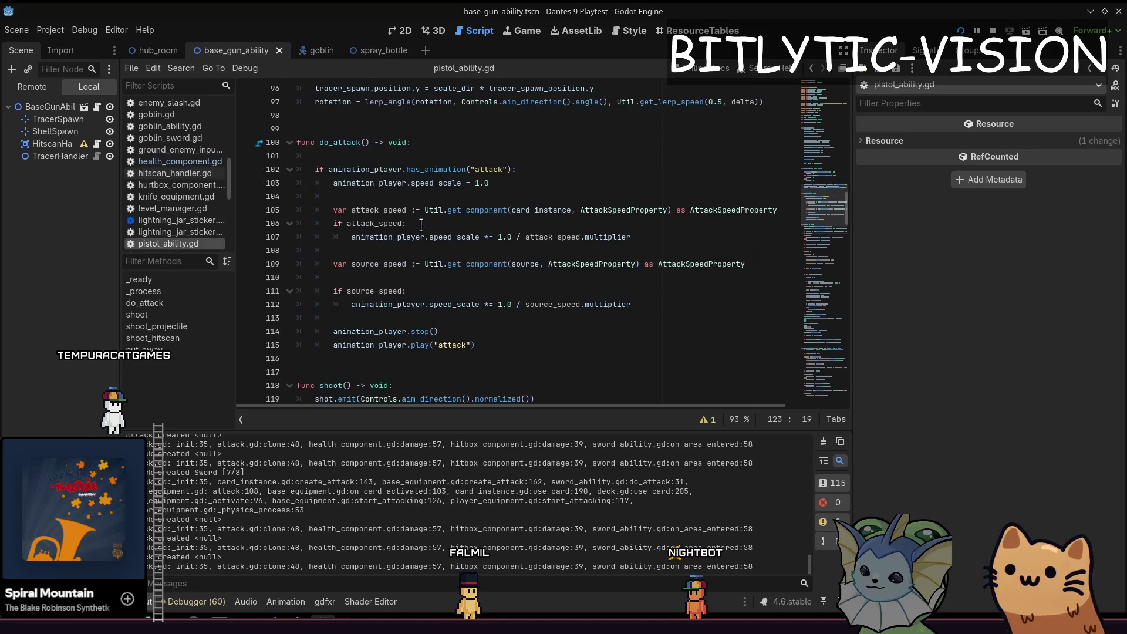
pyautogui.scroll(-9, 385, 167)
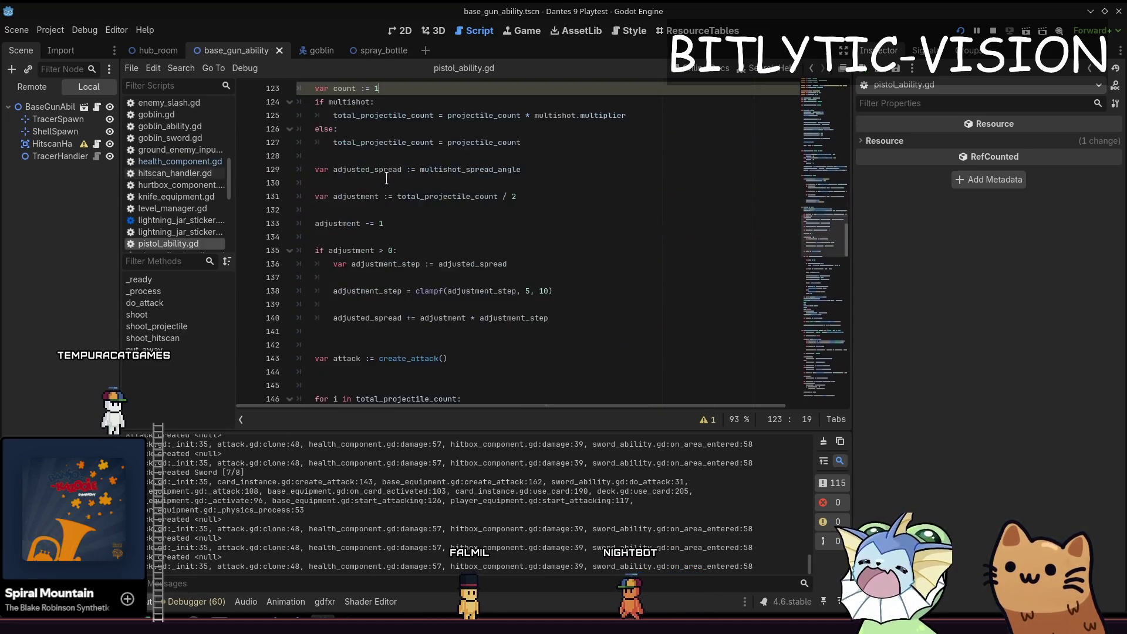
pyautogui.scroll(-3, 368, 247)
pyautogui.click(437, 237)
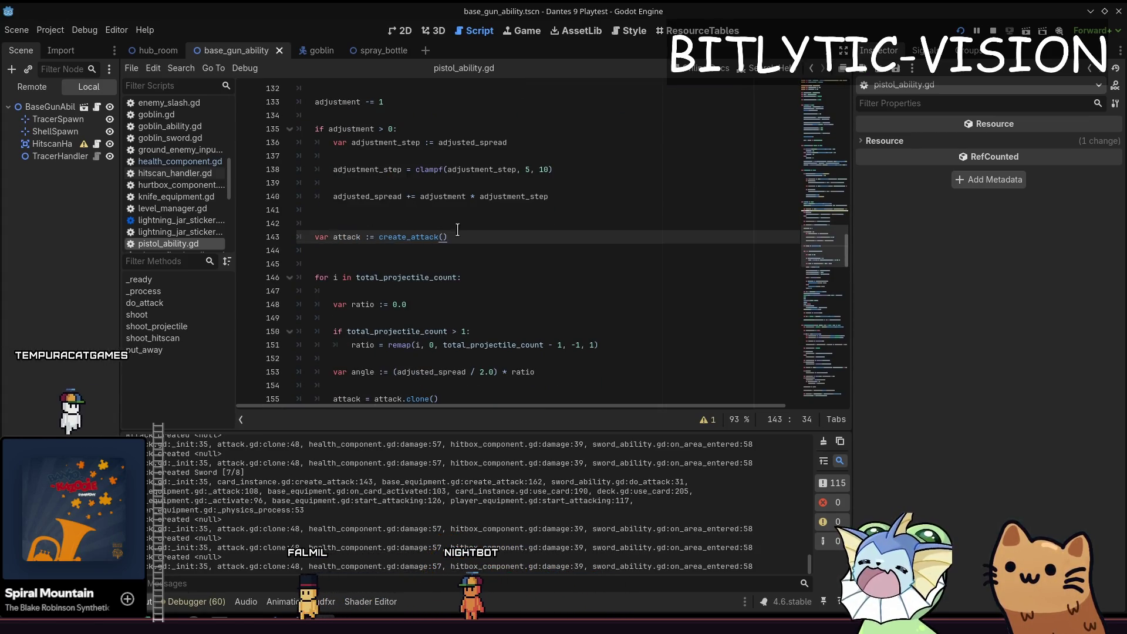
pyautogui.scroll(11, 457, 230)
pyautogui.click(475, 291)
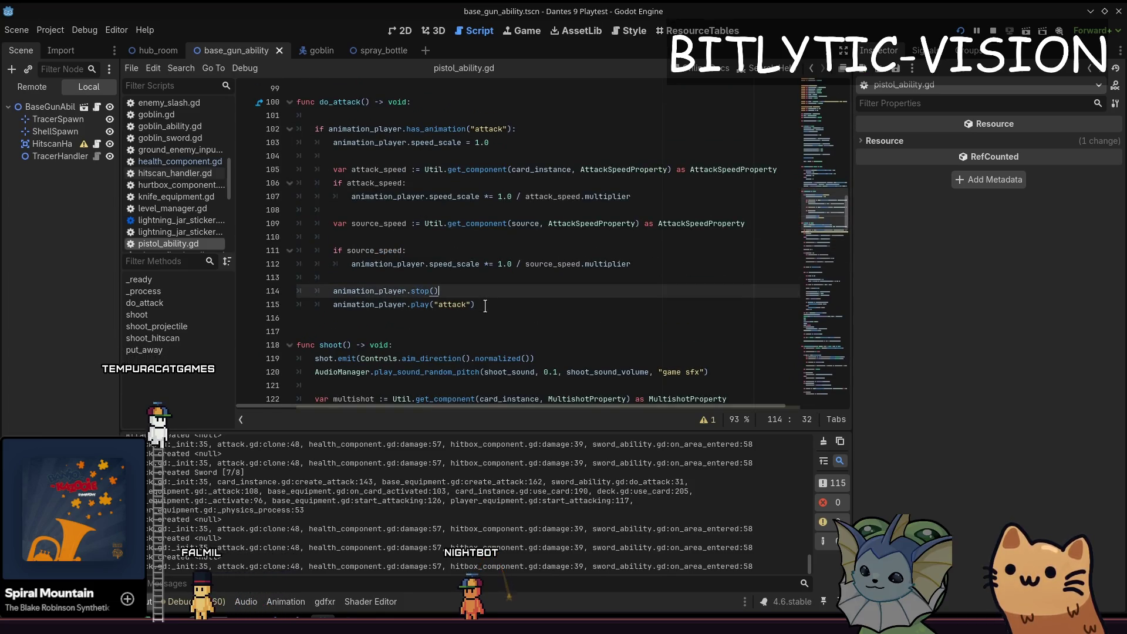
# Step: Start an 'attack.' line in do_attack, then undo it
pyautogui.press('Up')
pyautogui.press('Up')
pyautogui.press('Up')
pyautogui.press('Return')
pyautogui.press('Return')
pyautogui.press('Up')
pyautogui.write('at')
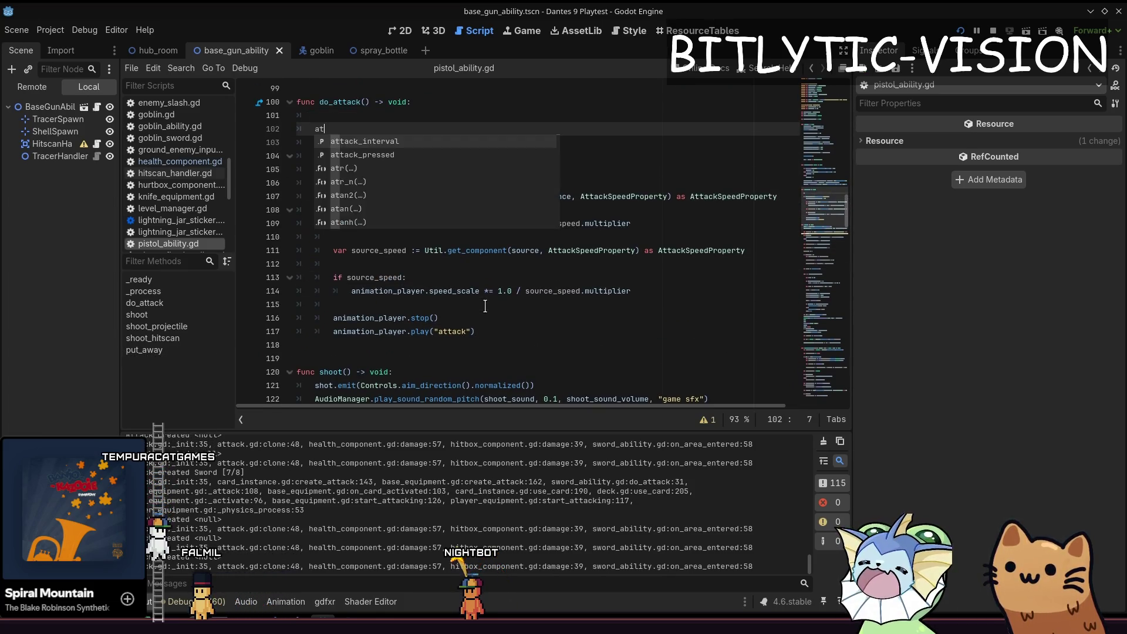
pyautogui.write('tack')
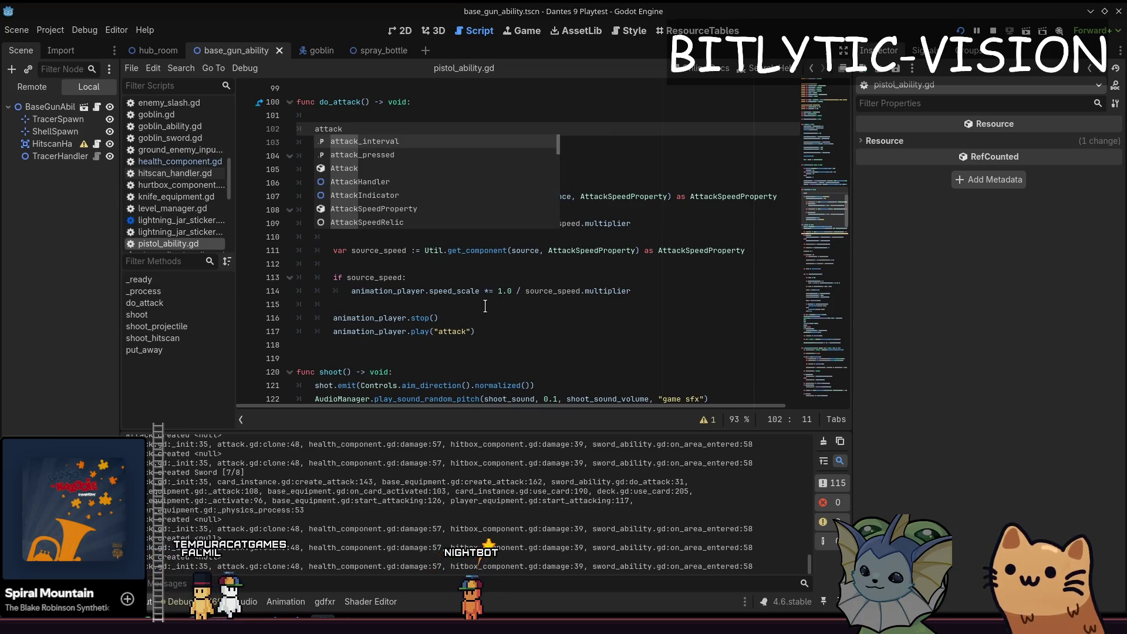
pyautogui.write('.')
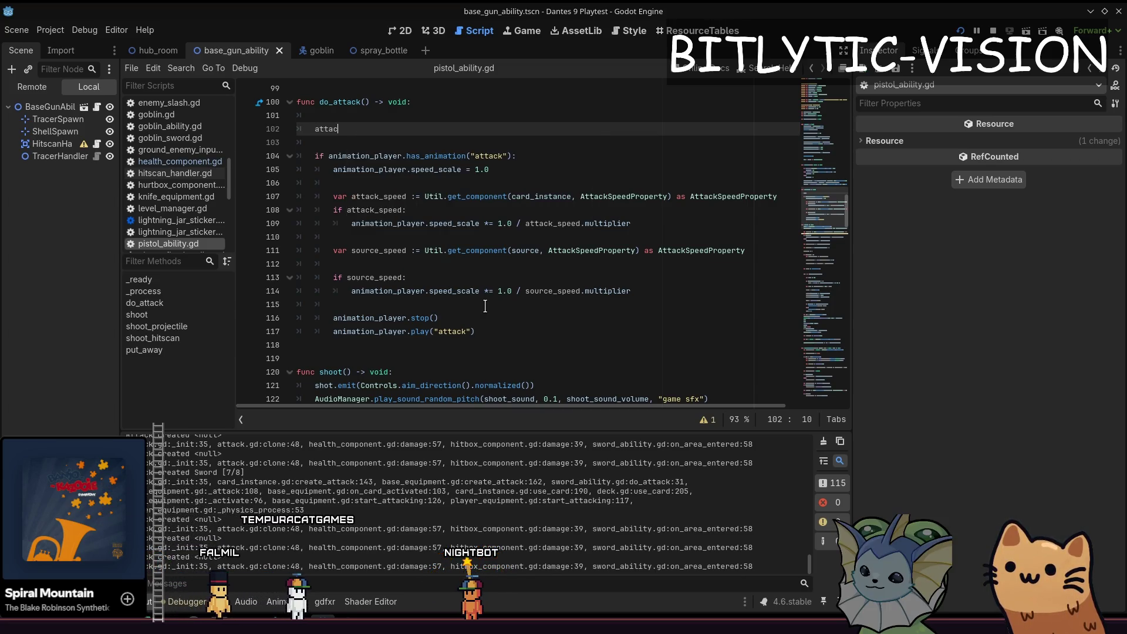
pyautogui.hotkey('ctrl', 'z')
pyautogui.hotkey('ctrl', 'z')
pyautogui.hotkey('ctrl', 'z')
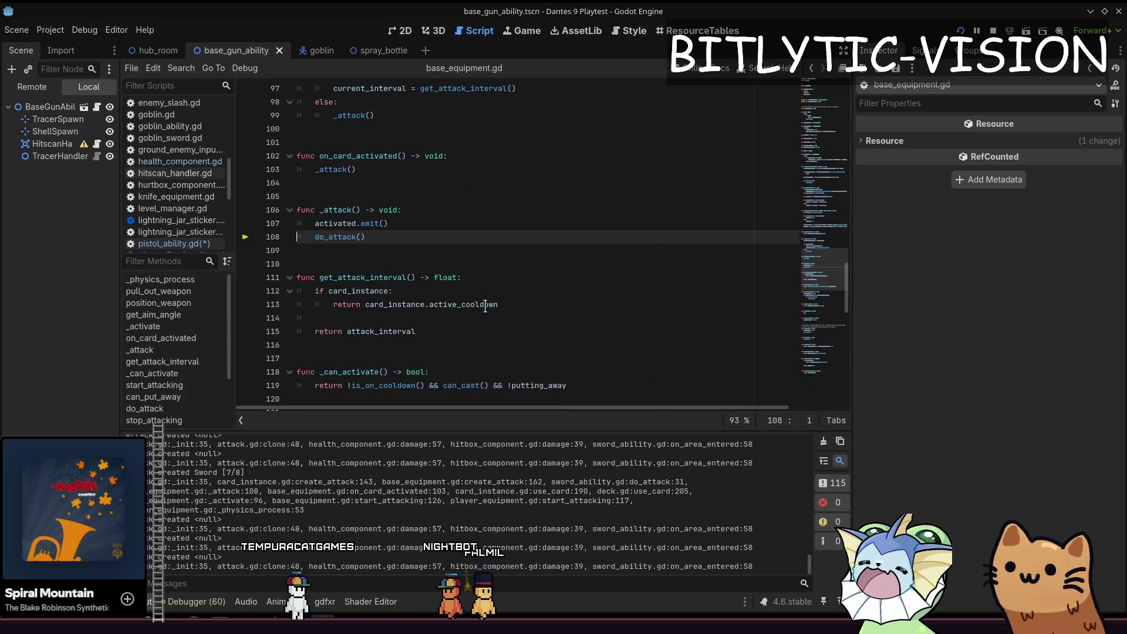
# Step: Declare 'var attack : Attack' above _physics_process in base_equipment.gd and save
pyautogui.hotkey('ctrl', 'Home')
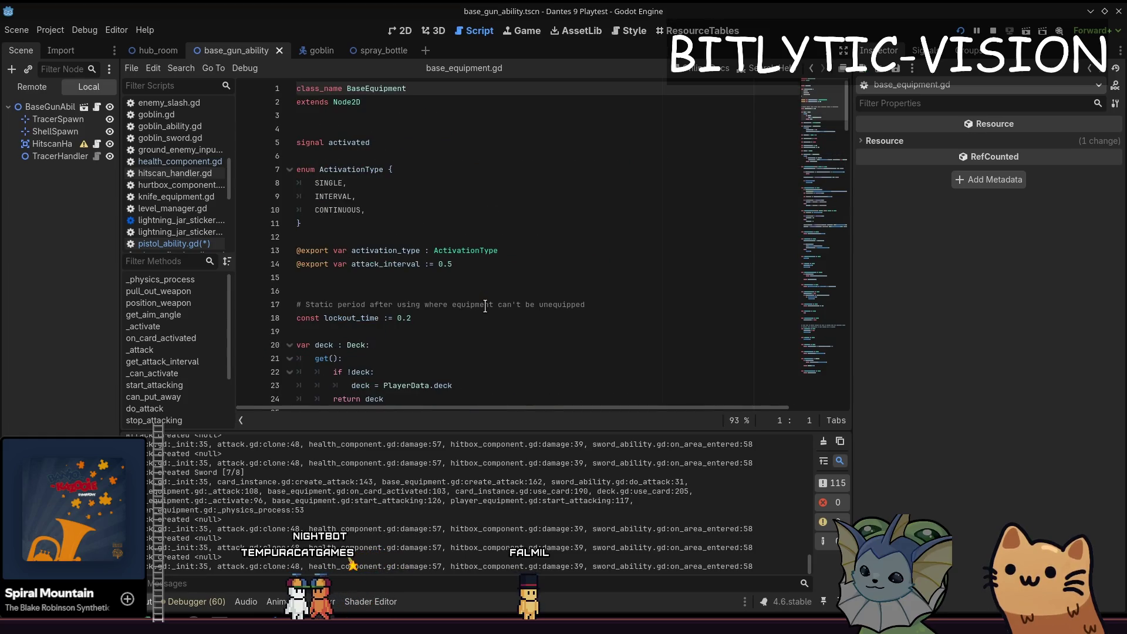
pyautogui.press('Down')
pyautogui.press('Down')
pyautogui.press('Down')
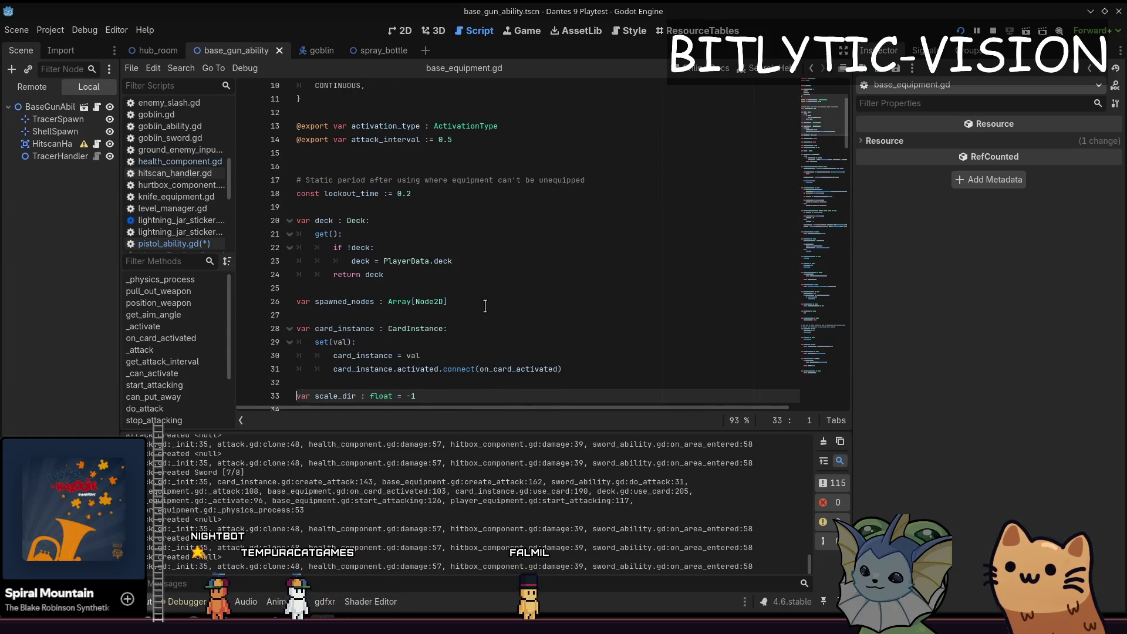
pyautogui.press('Down')
pyautogui.press('Down')
pyautogui.press('Down')
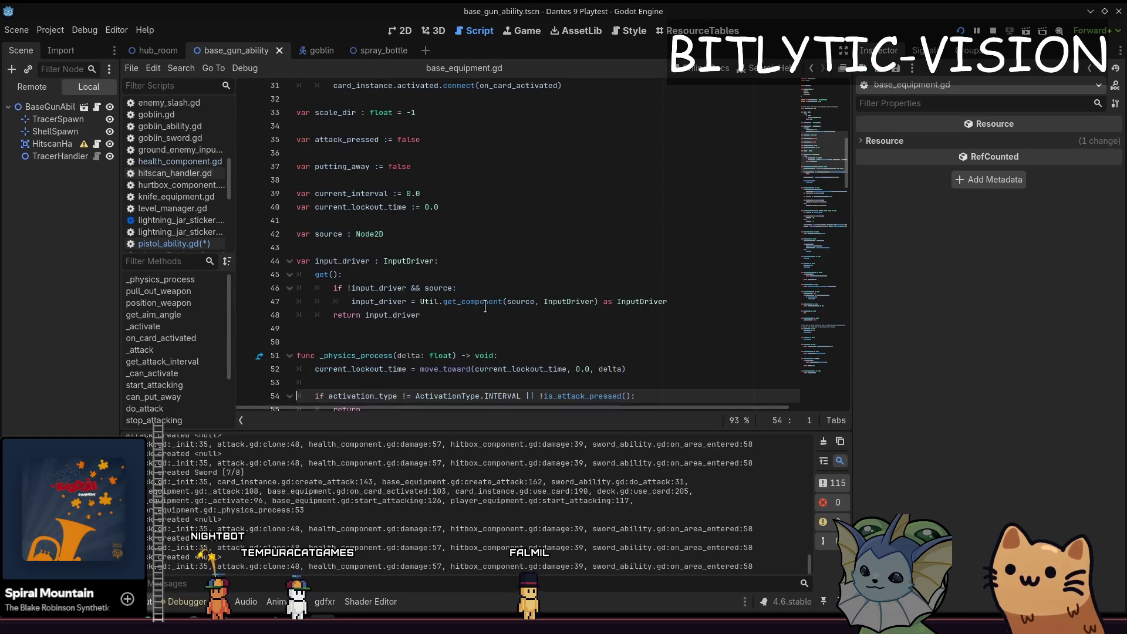
pyautogui.press('Up')
pyautogui.press('Up')
pyautogui.press('Up')
pyautogui.press('Return')
pyautogui.press('Up')
pyautogui.write('var atta')
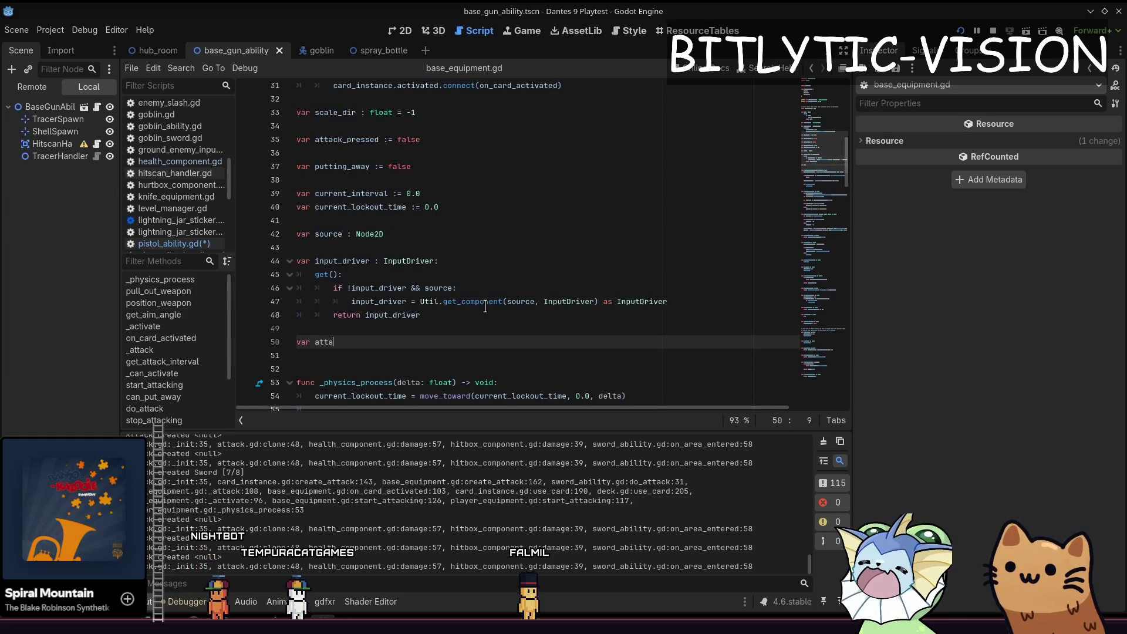
pyautogui.write('ck : Attack')
pyautogui.hotkey('ctrl', 's')
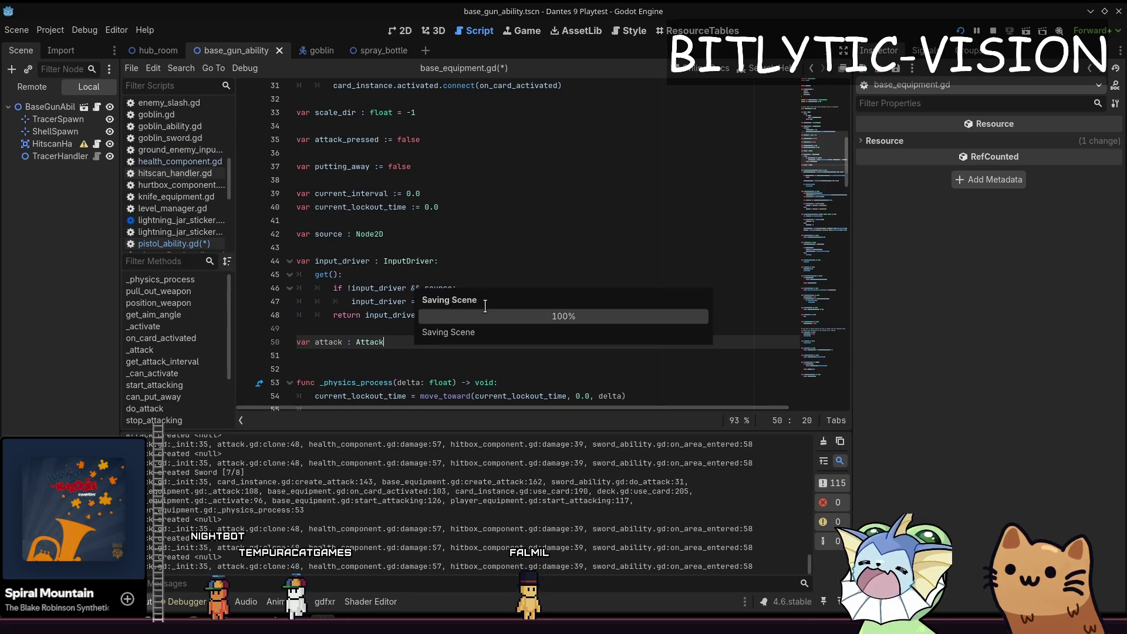
pyautogui.hotkey('ctrl', 'z')
pyautogui.hotkey('ctrl', 'z')
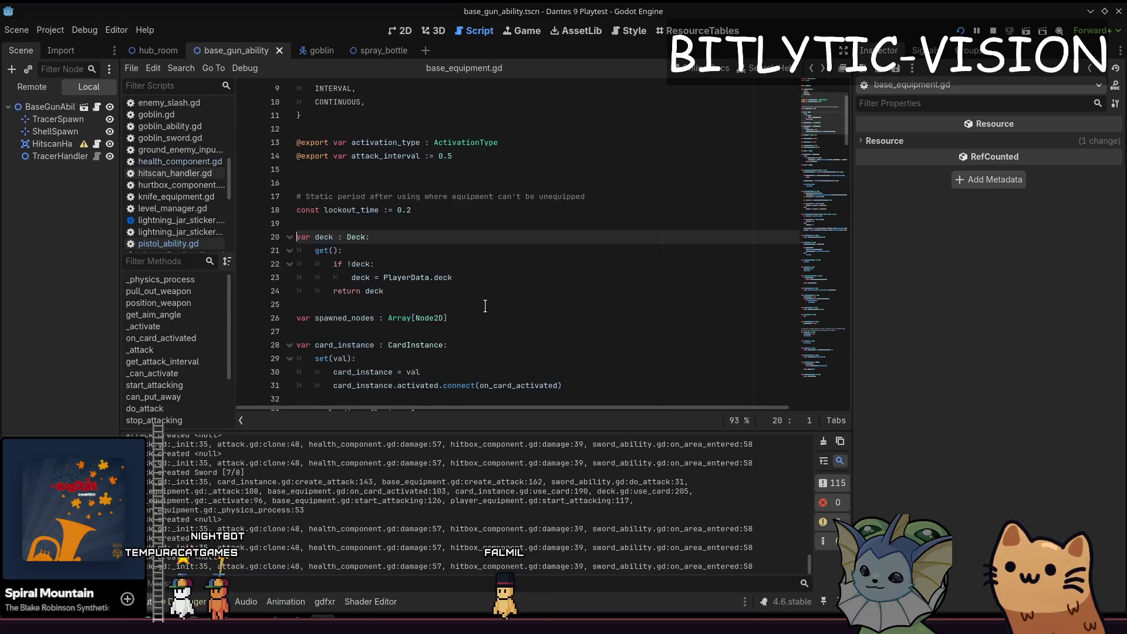
# Step: Find create_attack and do_attack in base_equipment.gd to review them
pyautogui.hotkey('ctrl', 'f')
pyautogui.write('create_attac')
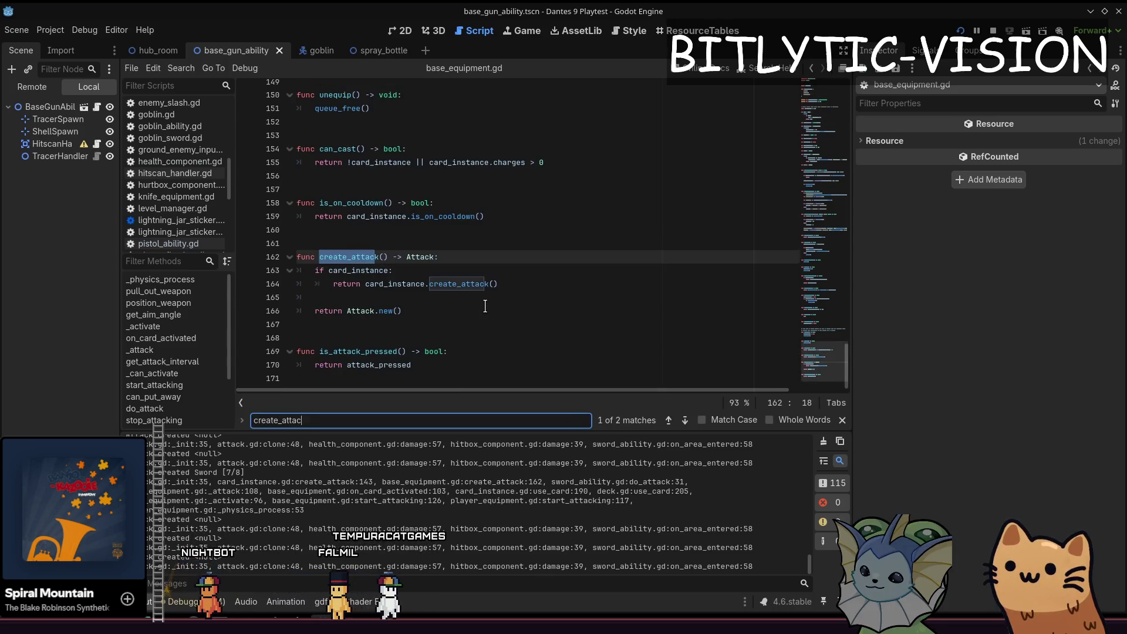
pyautogui.press('Escape')
pyautogui.press('Down')
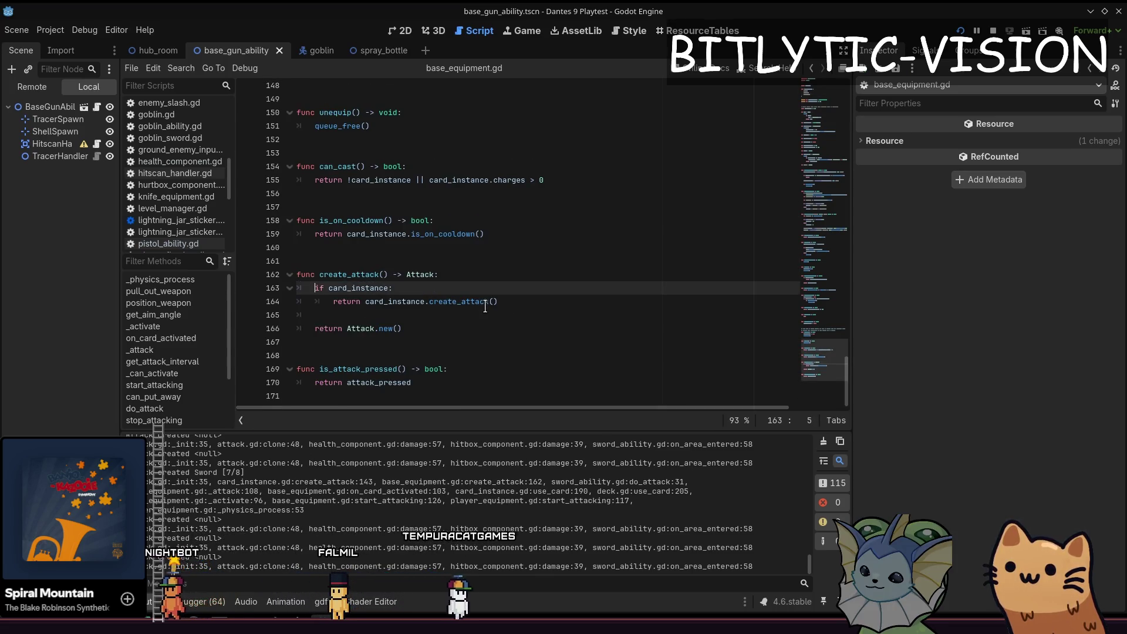
pyautogui.press('Down')
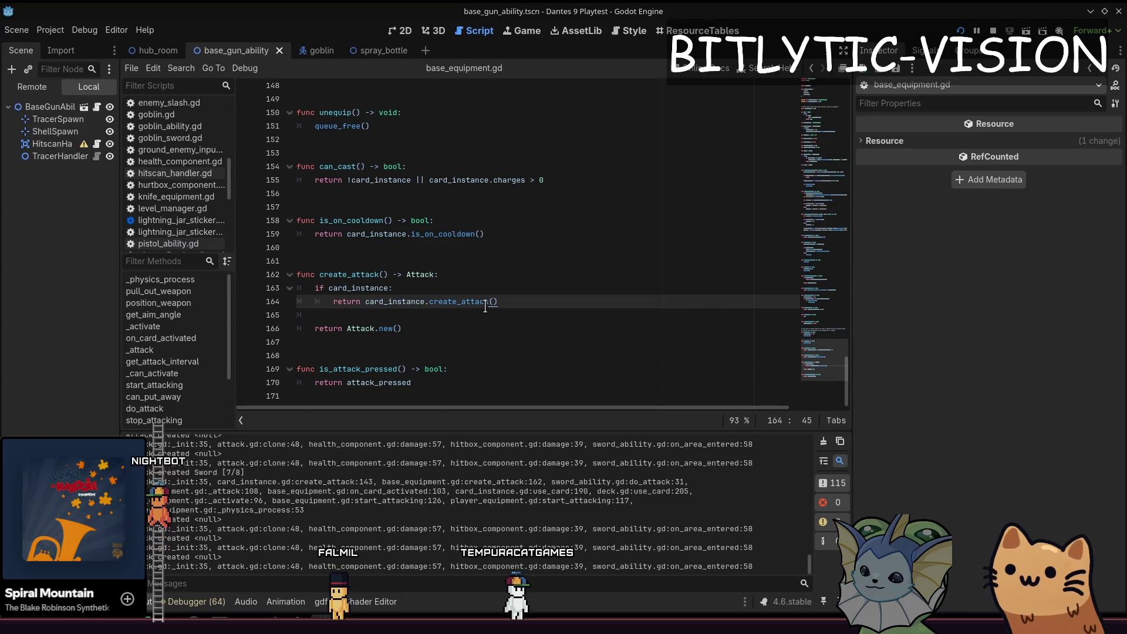
pyautogui.press('pageup')
pyautogui.hotkey('ctrl', 'f')
pyautogui.write('do_attack')
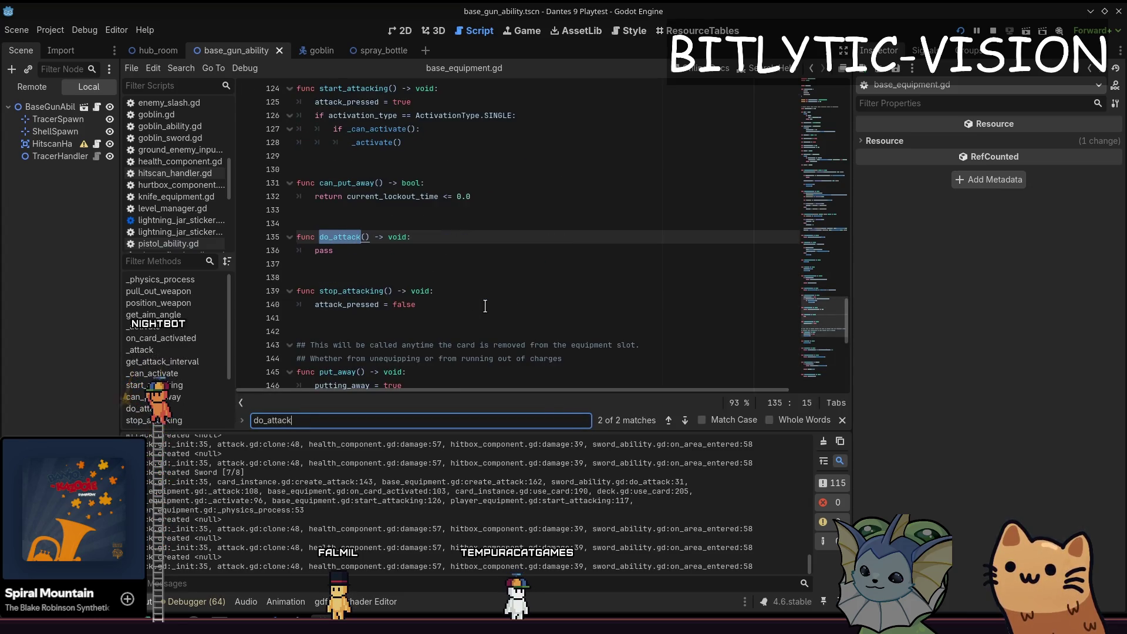
pyautogui.press('Escape')
# Step: Glance at card_instance.gd, then return to the pistol_ability.gd script
pyautogui.hotkey('shift', 'alt', 'o')
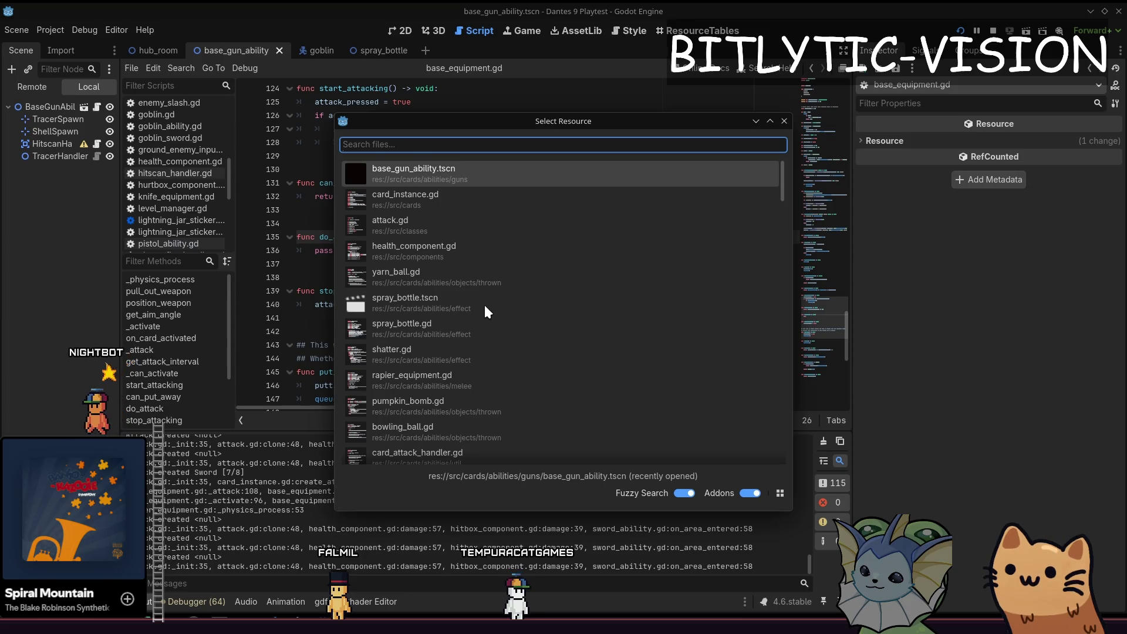
pyautogui.press('Down')
pyautogui.press('Return')
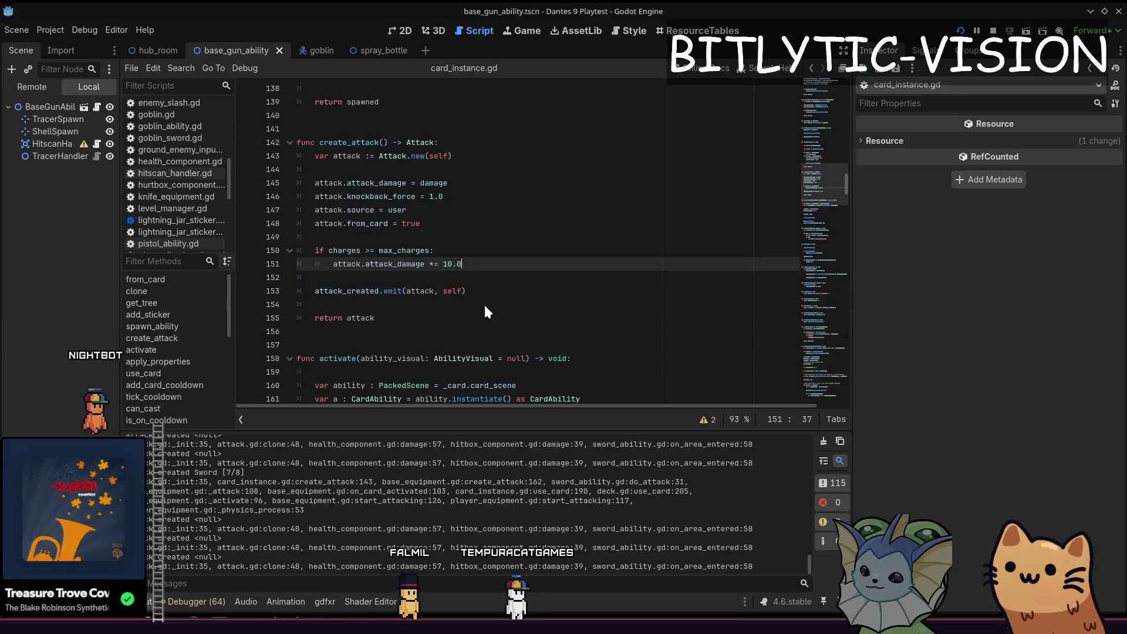
pyautogui.hotkey('shift', 'alt', 'o')
pyautogui.press('Down')
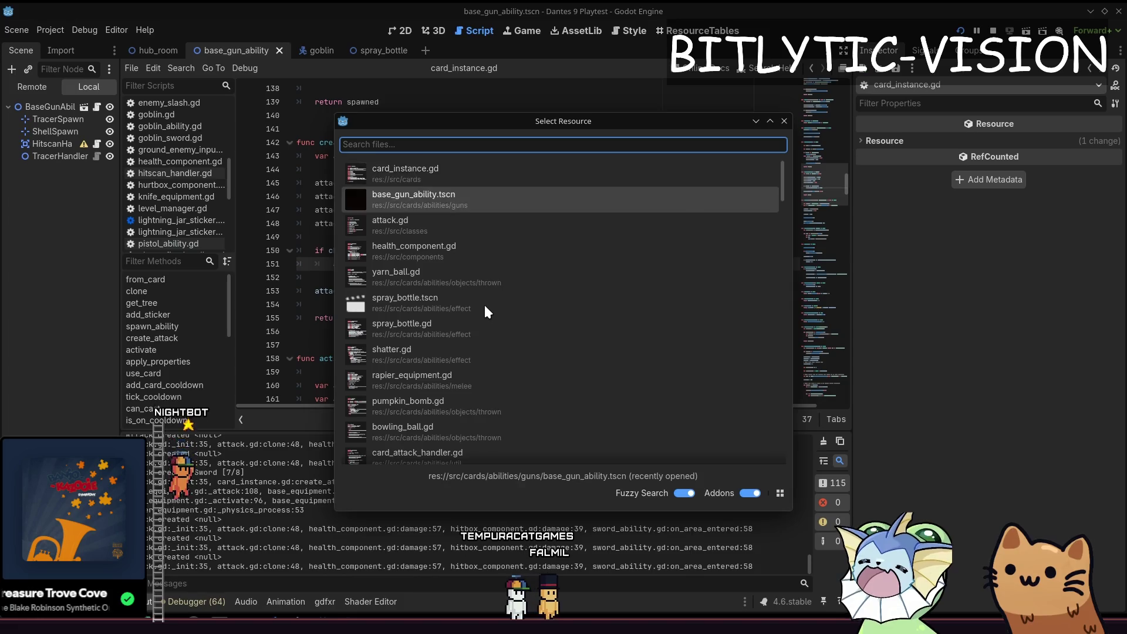
pyautogui.press('Escape')
pyautogui.hotkey('alt', 'Left')
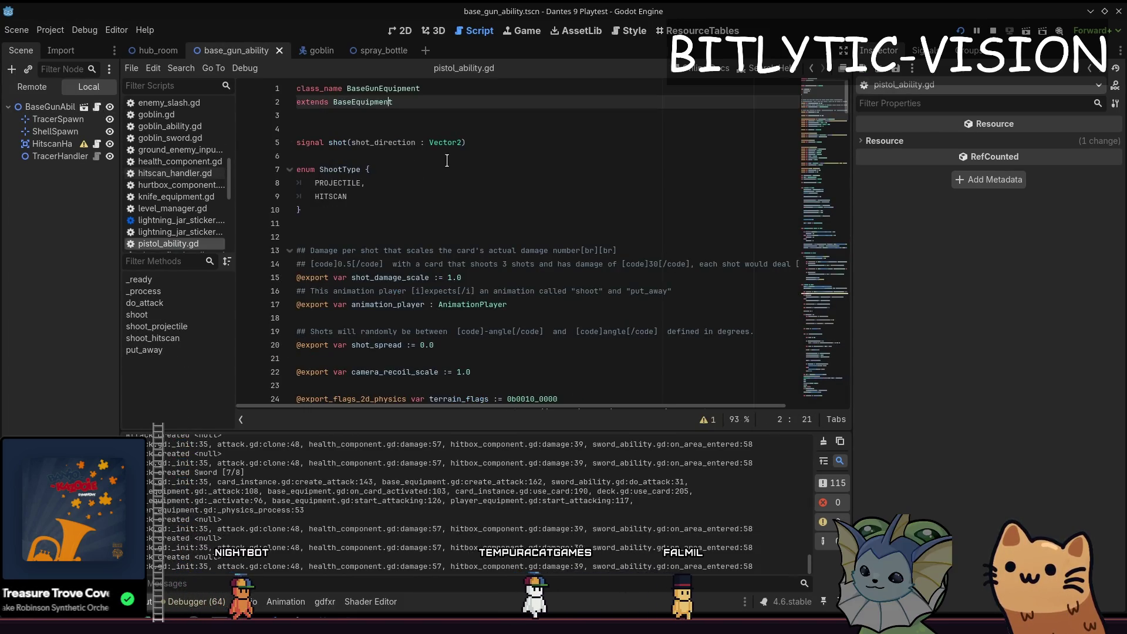
pyautogui.moveTo(825, 117); pyautogui.dragTo(822, 222)
# Step: Begin an attack line in do_attack and remove the old create_attack line from shoot
pyautogui.click(456, 121)
pyautogui.press('Return')
pyautogui.press('Return')
pyautogui.press('Up')
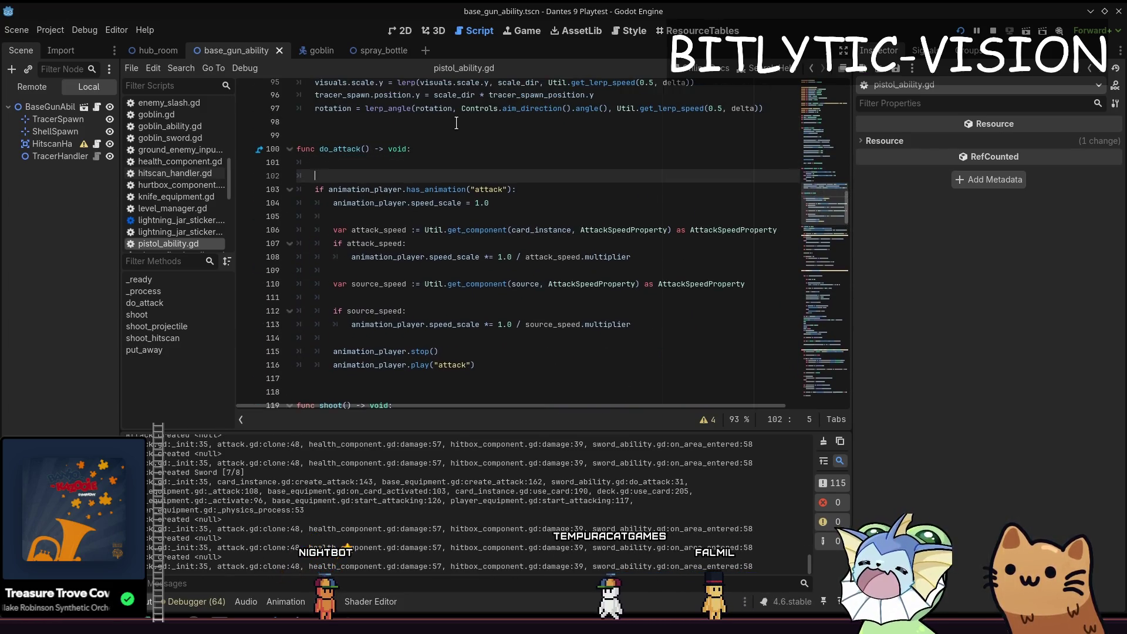
pyautogui.write('attack = create_')
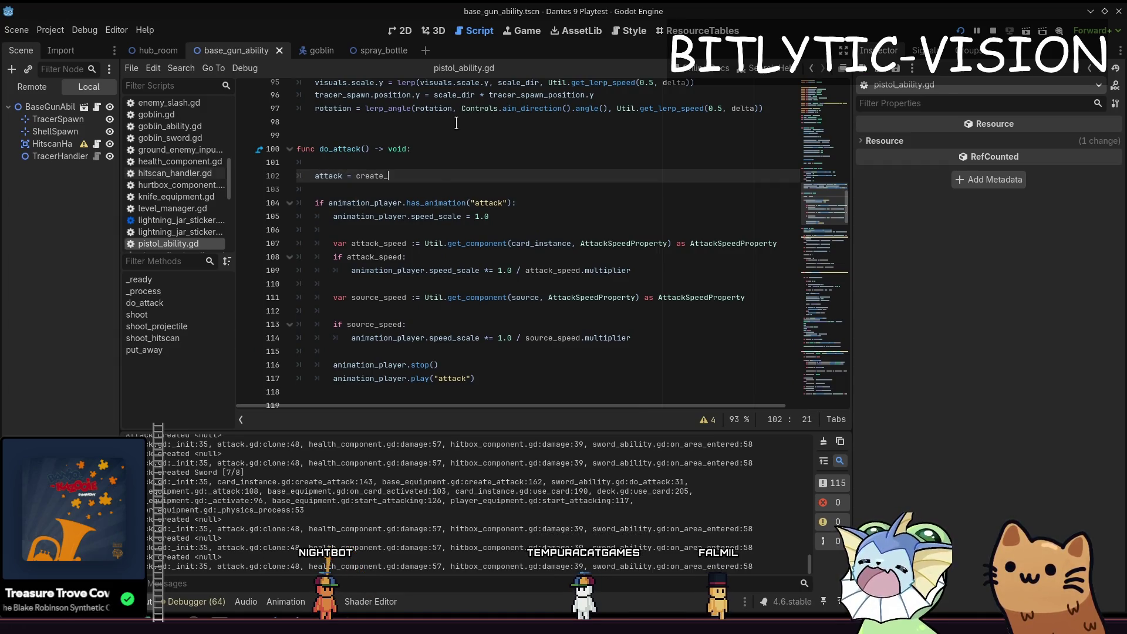
pyautogui.press('Down')
pyautogui.press('Down')
pyautogui.press('Down')
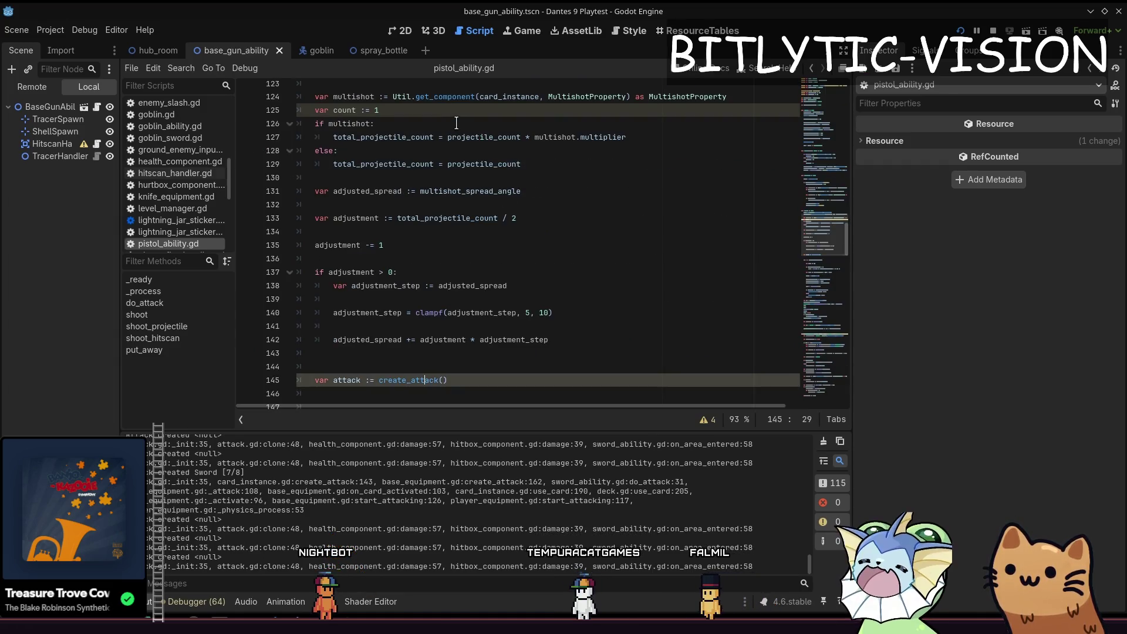
pyautogui.press('Up')
pyautogui.press('Up')
pyautogui.press('Down')
pyautogui.hotkey('ctrl', 'shift', 'k')
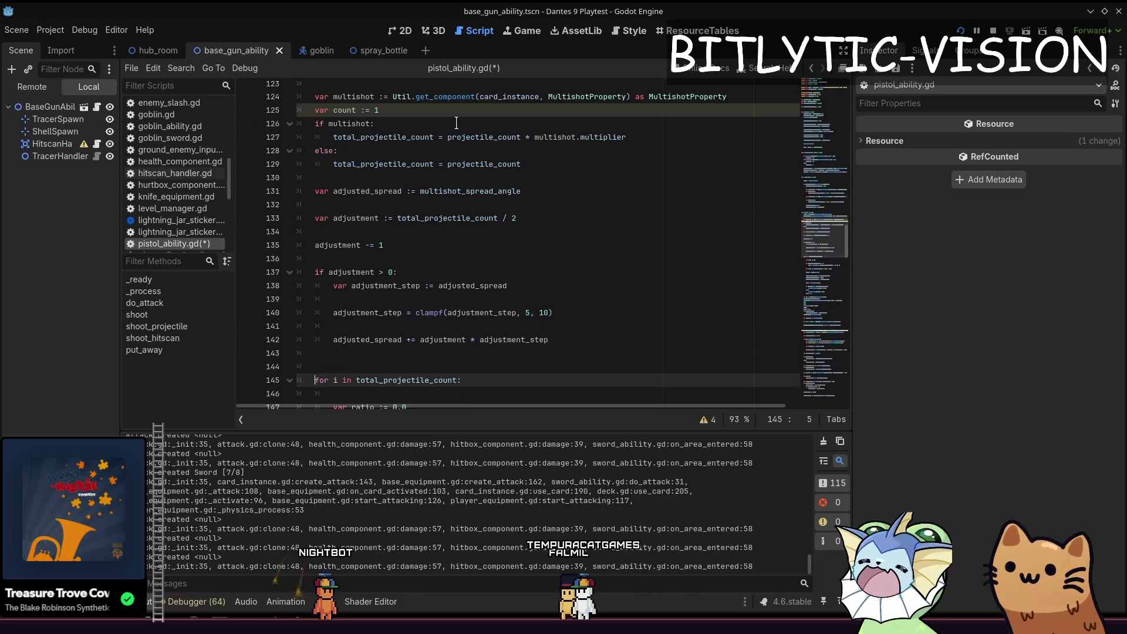
pyautogui.hotkey('ctrl', 'shift', 'k')
# Step: Inspect the attack_damage line and shoot_projectile's projectile setup, then save and run the game
pyautogui.press('Down')
pyautogui.press('Down')
pyautogui.press('Down')
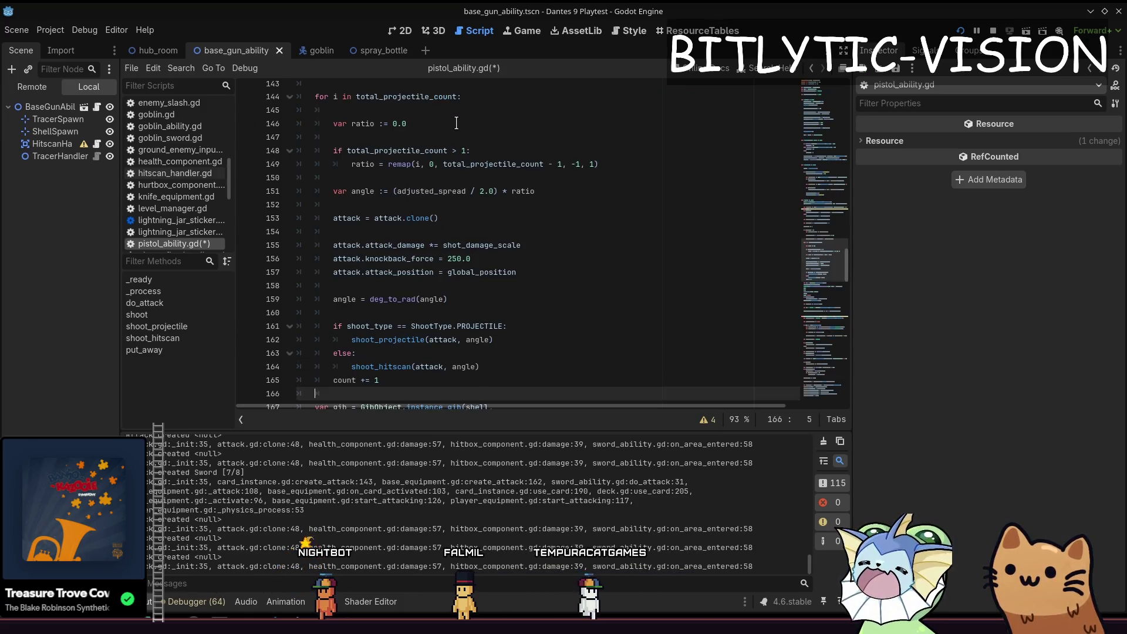
pyautogui.press('Up')
pyautogui.press('Up')
pyautogui.press('Up')
pyautogui.press('Up')
pyautogui.press('Up')
pyautogui.press('Up')
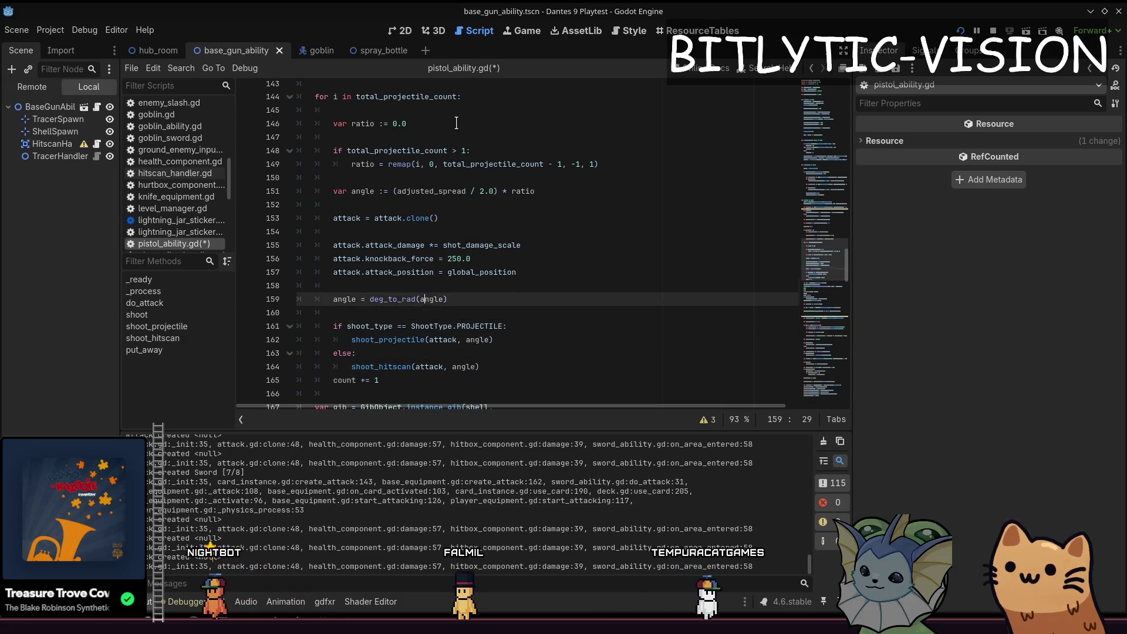
pyautogui.press('Up')
pyautogui.press('Up')
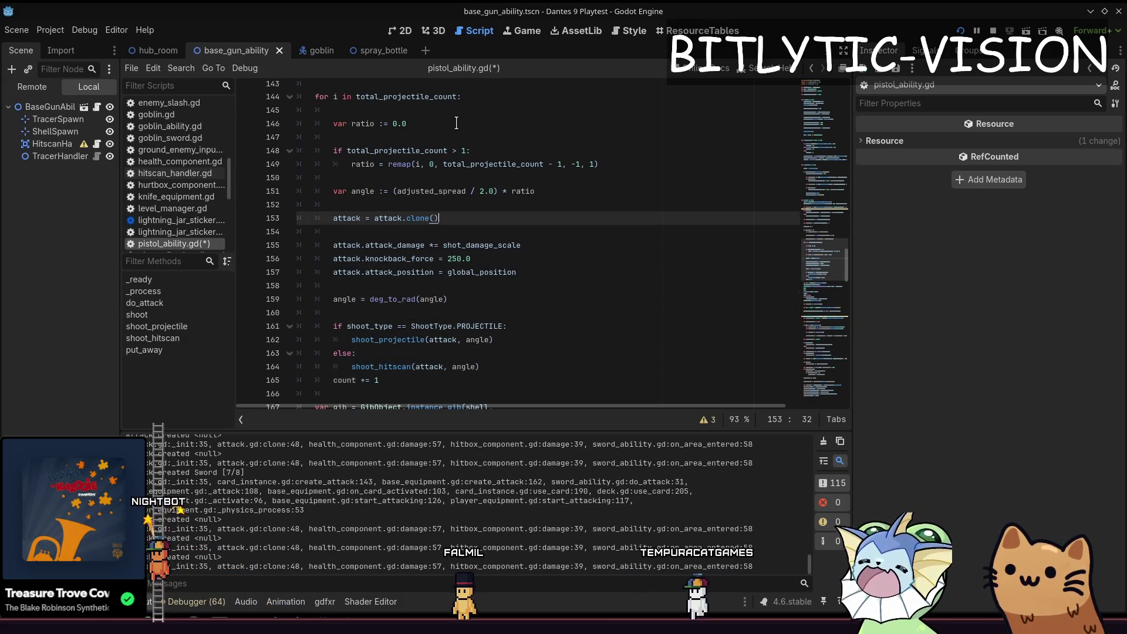
pyautogui.press('Down')
pyautogui.press('Down')
pyautogui.hotkey('shift', 'End')
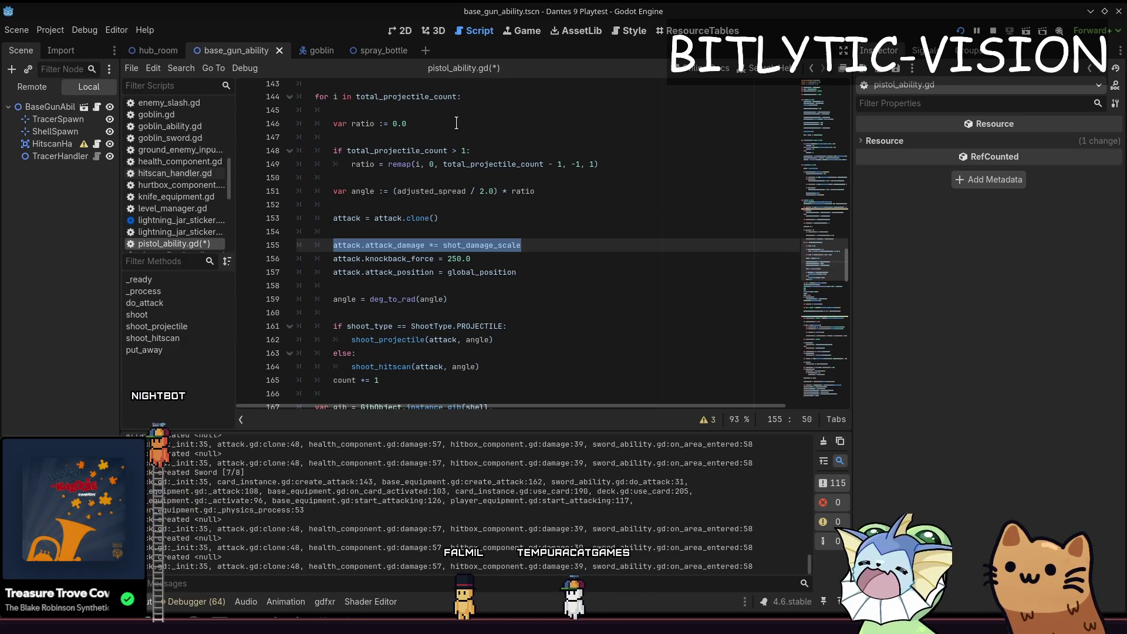
pyautogui.press('Down')
pyautogui.press('Down')
pyautogui.press('Down')
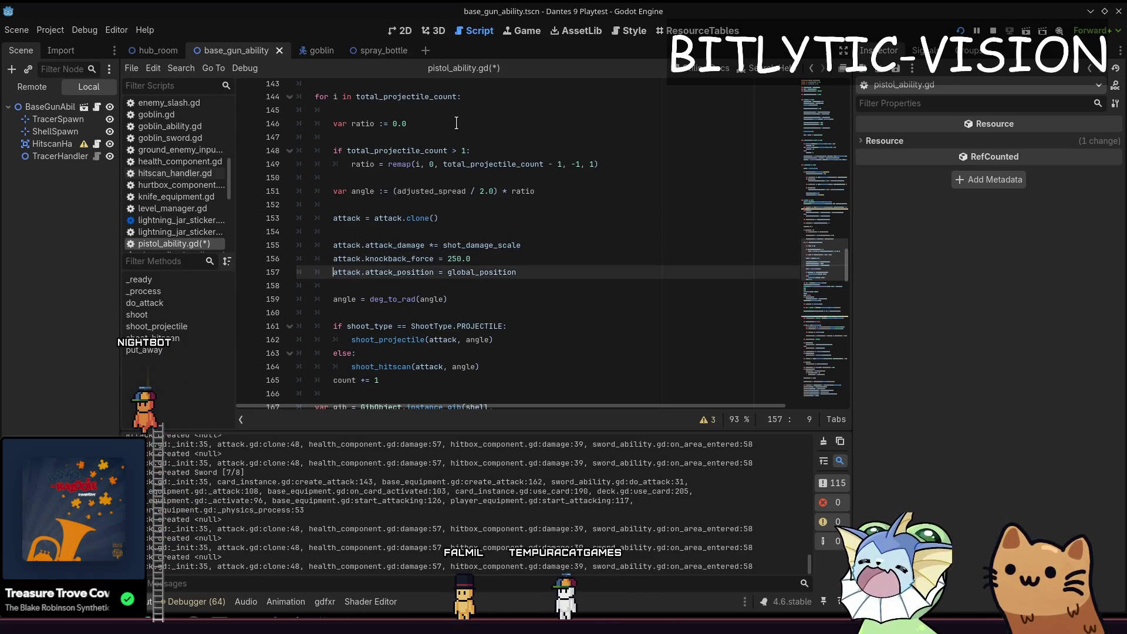
pyautogui.press('Home')
pyautogui.press('F12')
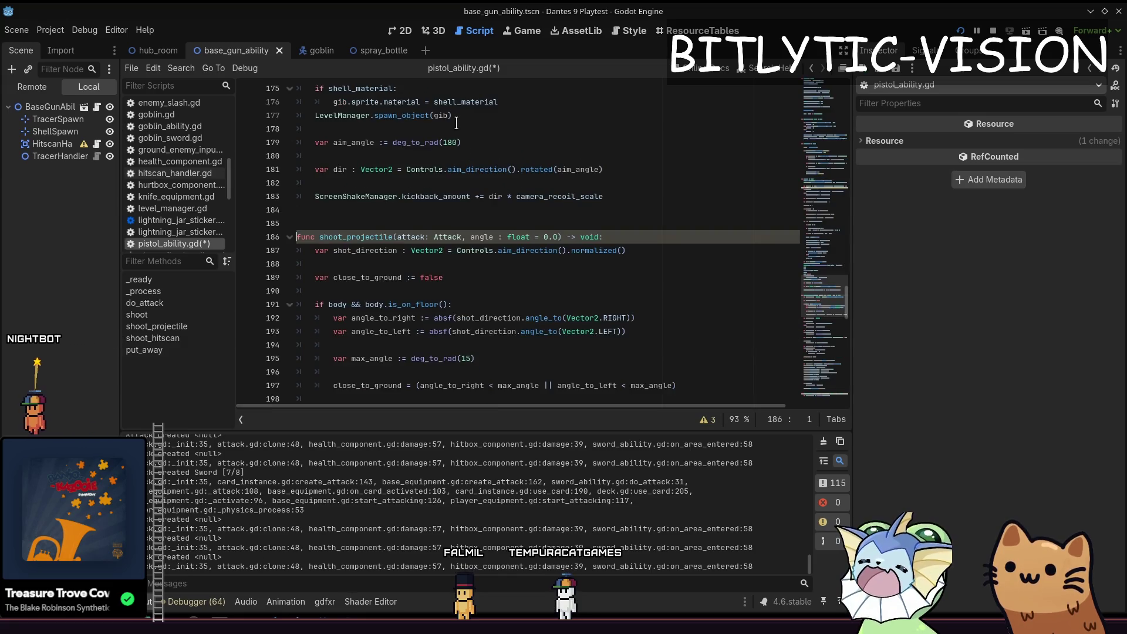
pyautogui.press('Down')
pyautogui.press('Down')
pyautogui.press('Down')
pyautogui.press('Down')
pyautogui.press('Down')
pyautogui.press('Down')
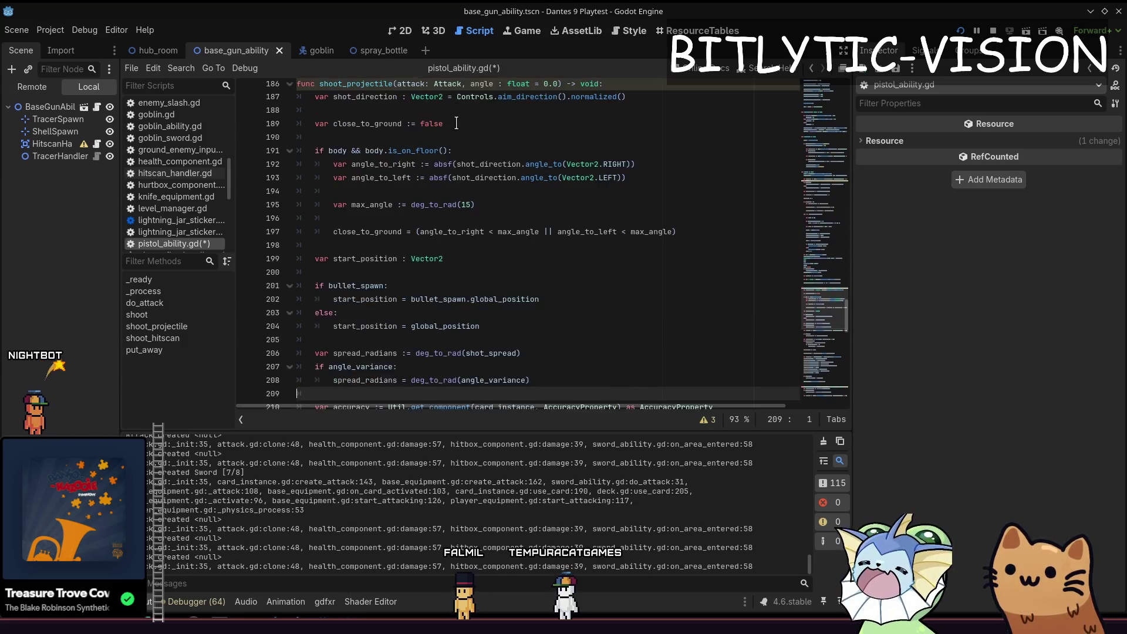
pyautogui.press('Down')
pyautogui.press('Down')
pyautogui.press('Down')
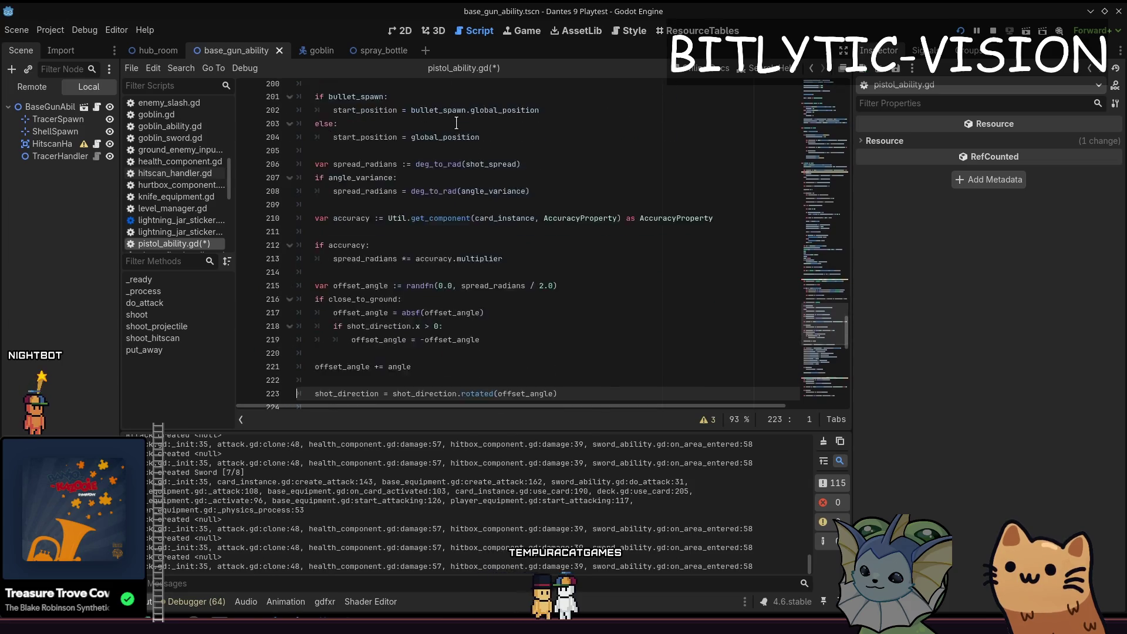
pyautogui.press('Down')
pyautogui.press('Down')
pyautogui.press('Down')
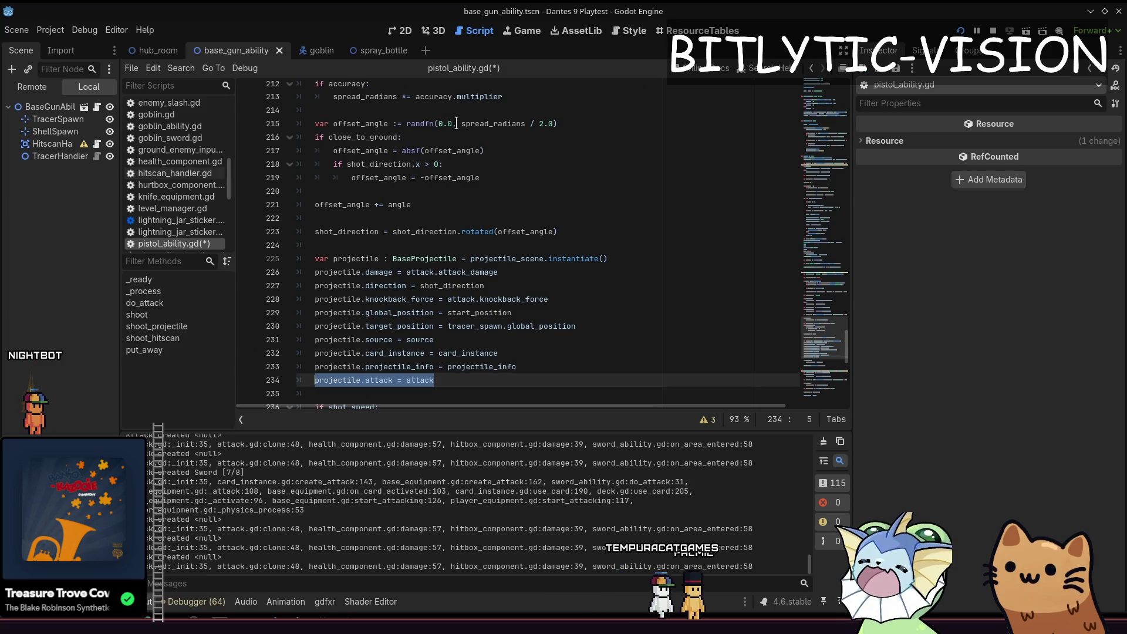
pyautogui.press('F5')
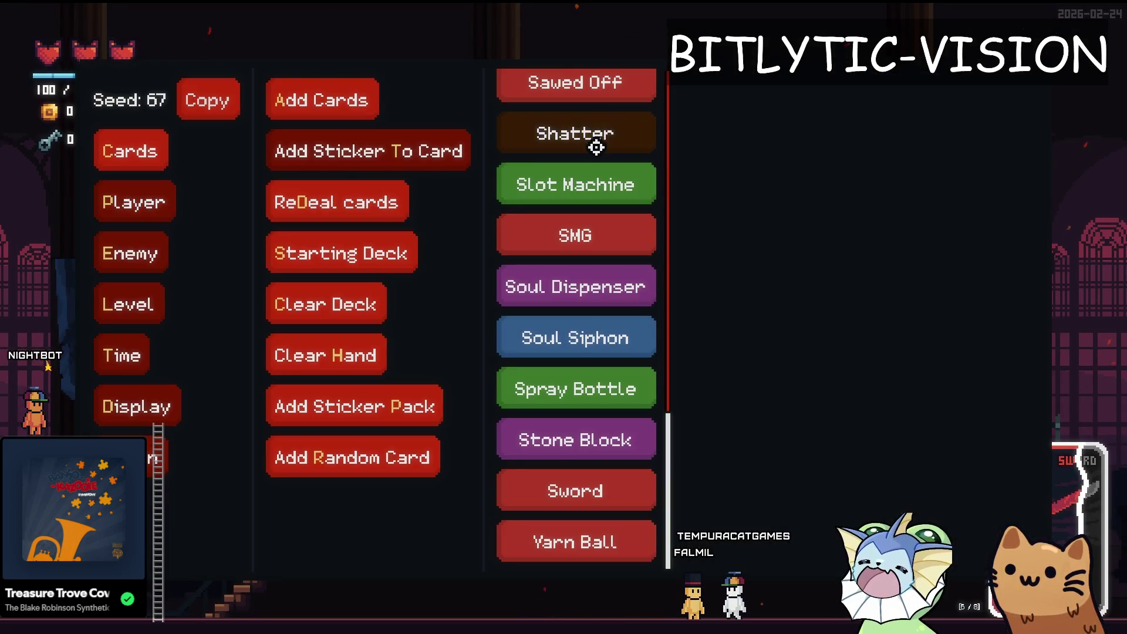
# Step: Add the AK47 card from the debug list and fire at the target dummies
pyautogui.scroll(15, 597, 148)
pyautogui.click(583, 148)
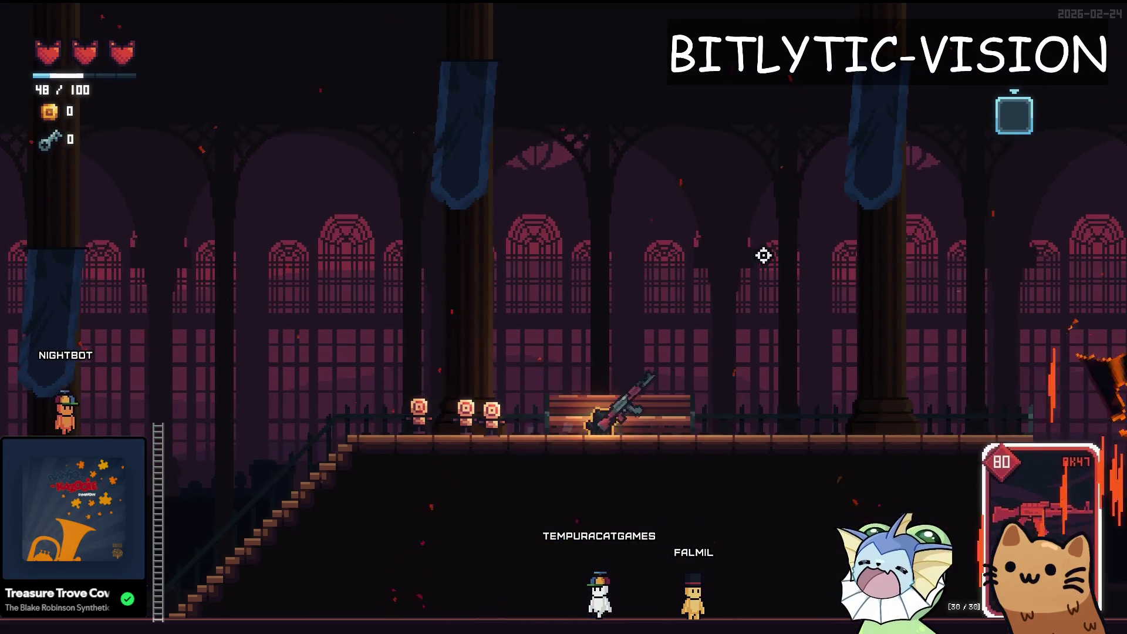
pyautogui.click(395, 355)
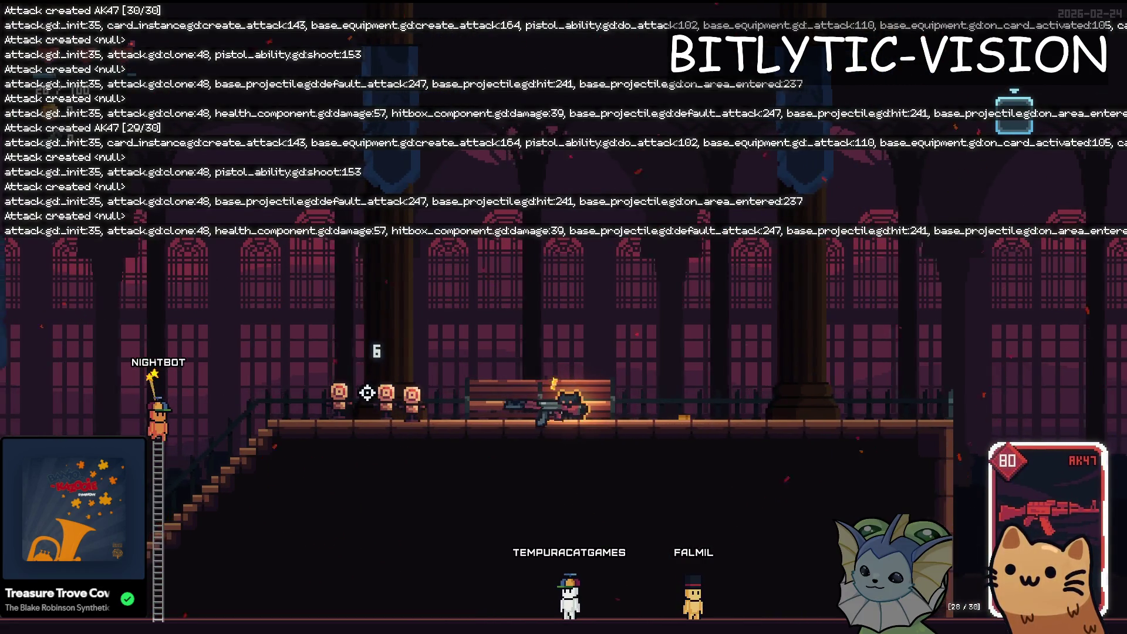
pyautogui.click(367, 393)
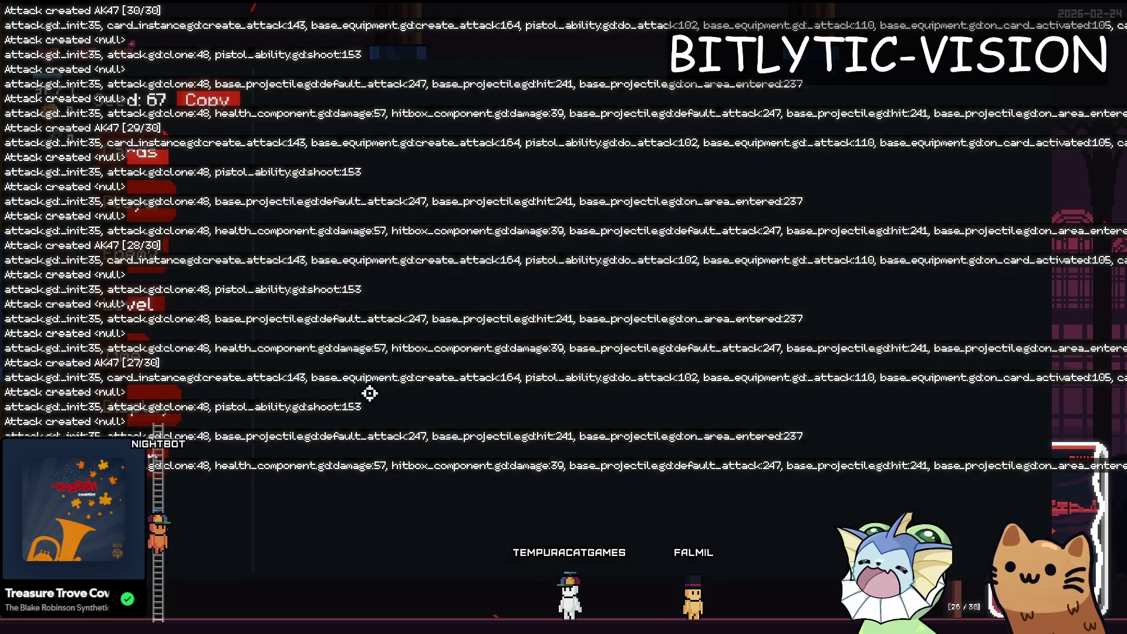
# Step: Toggle the debug menu, fire more AK47 shots to log attacks, then return to Godot
pyautogui.press('Tab')
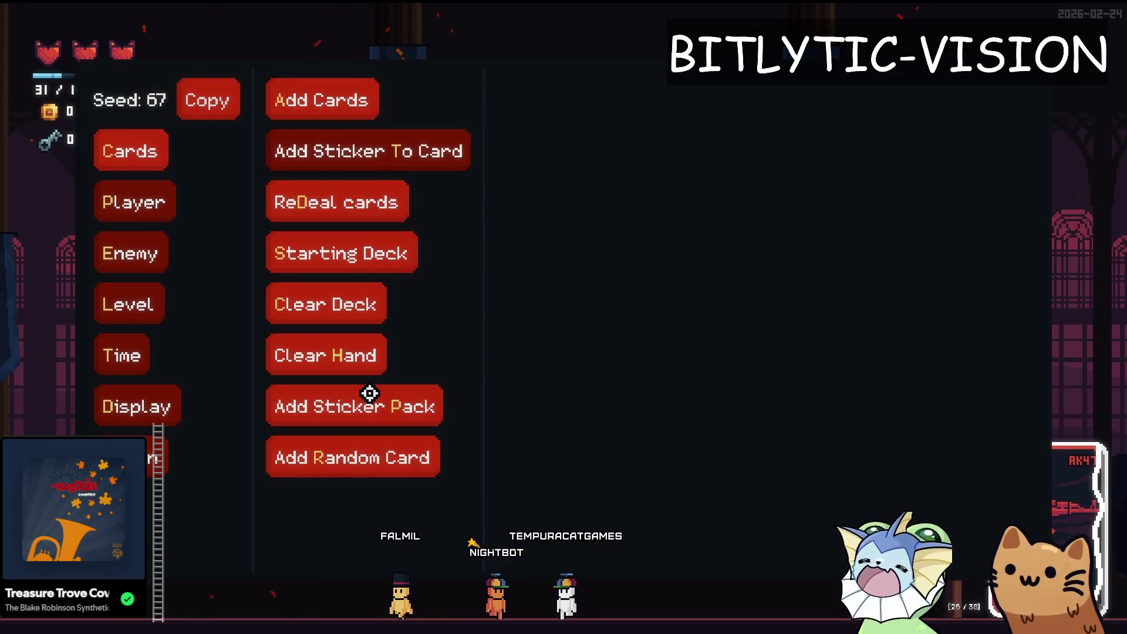
pyautogui.click(370, 392)
pyautogui.press('Escape')
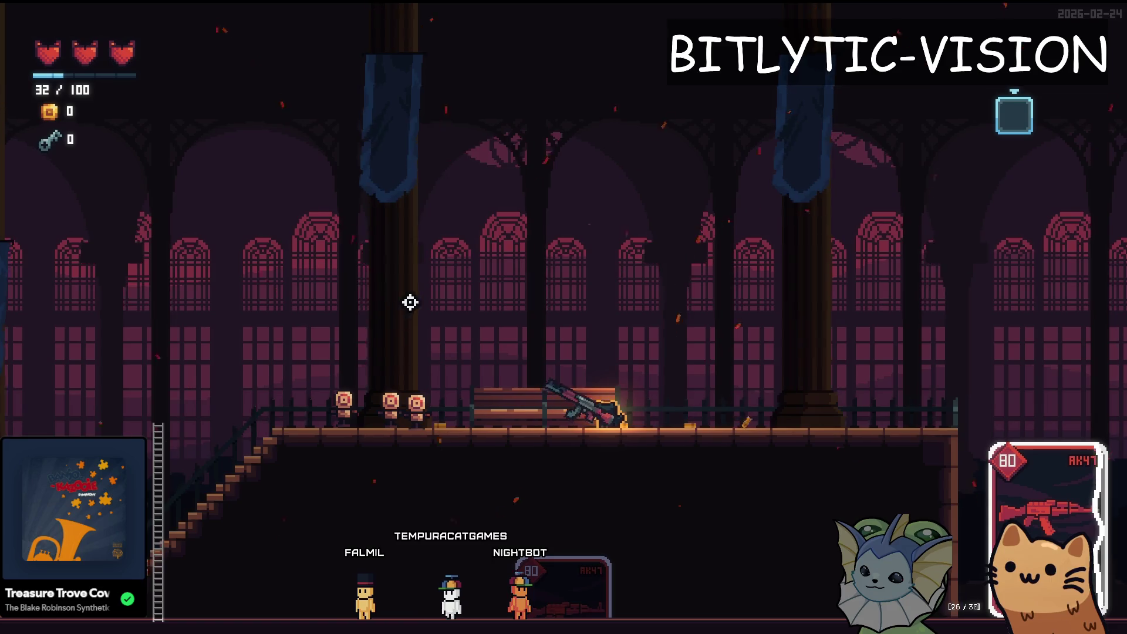
pyautogui.press('Escape')
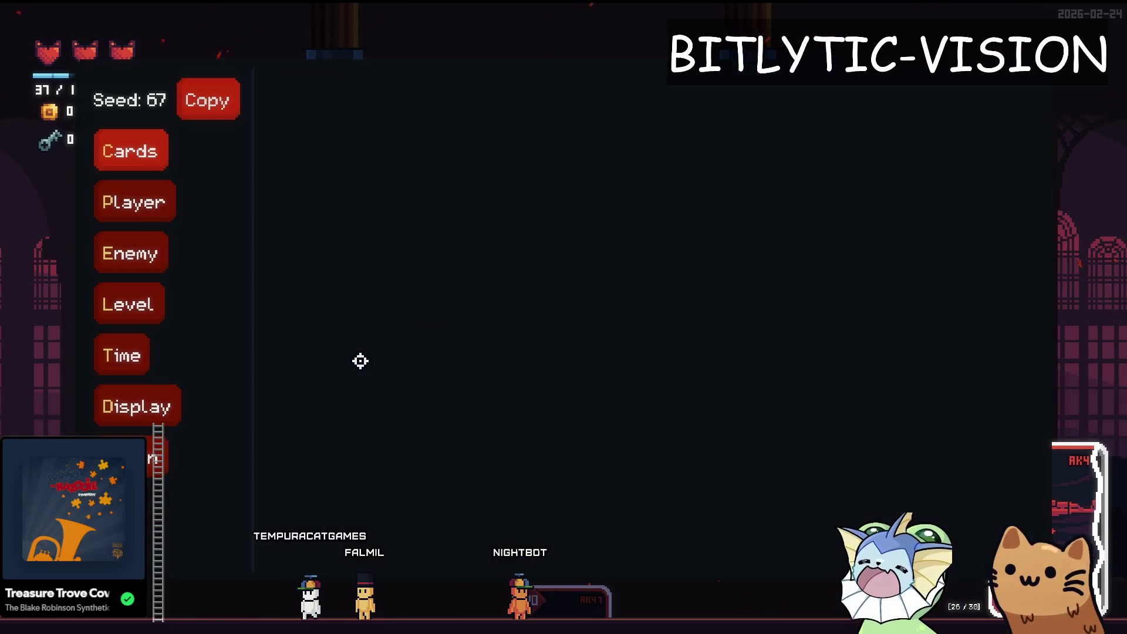
pyautogui.press('Escape')
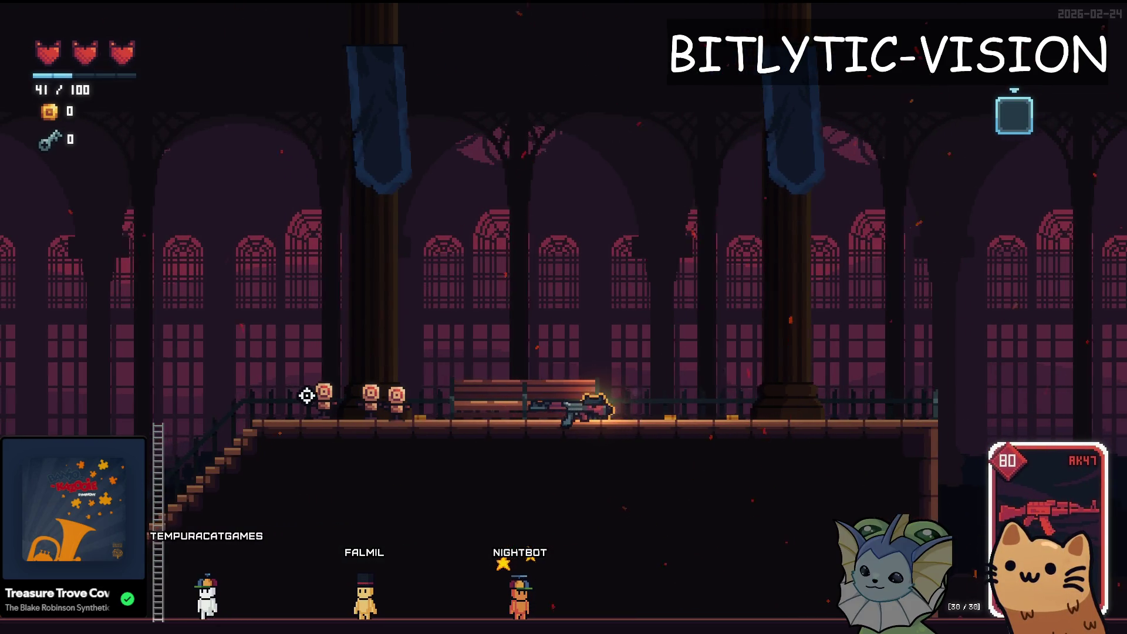
pyautogui.click(329, 395)
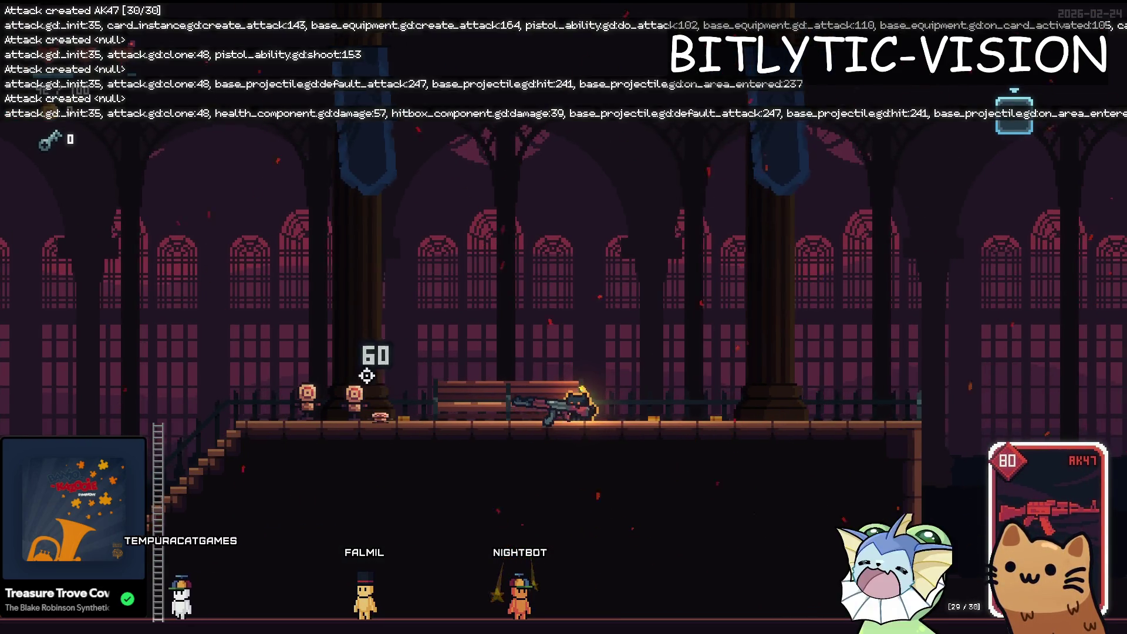
pyautogui.click(364, 396)
pyautogui.click(375, 398)
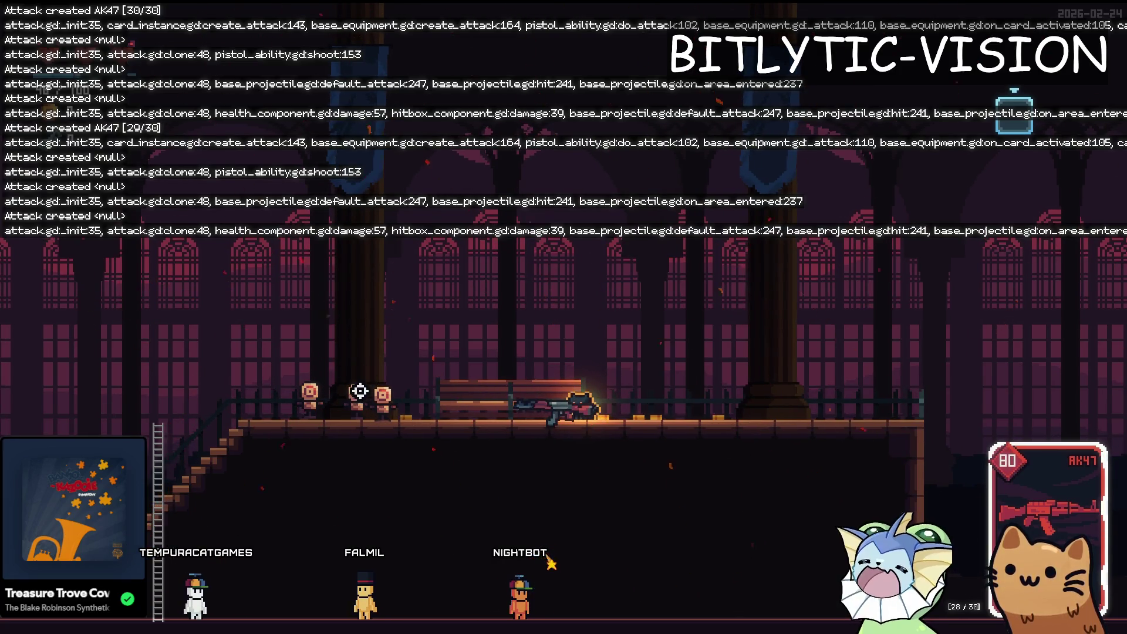
pyautogui.hotkey('alt', 'Tab')
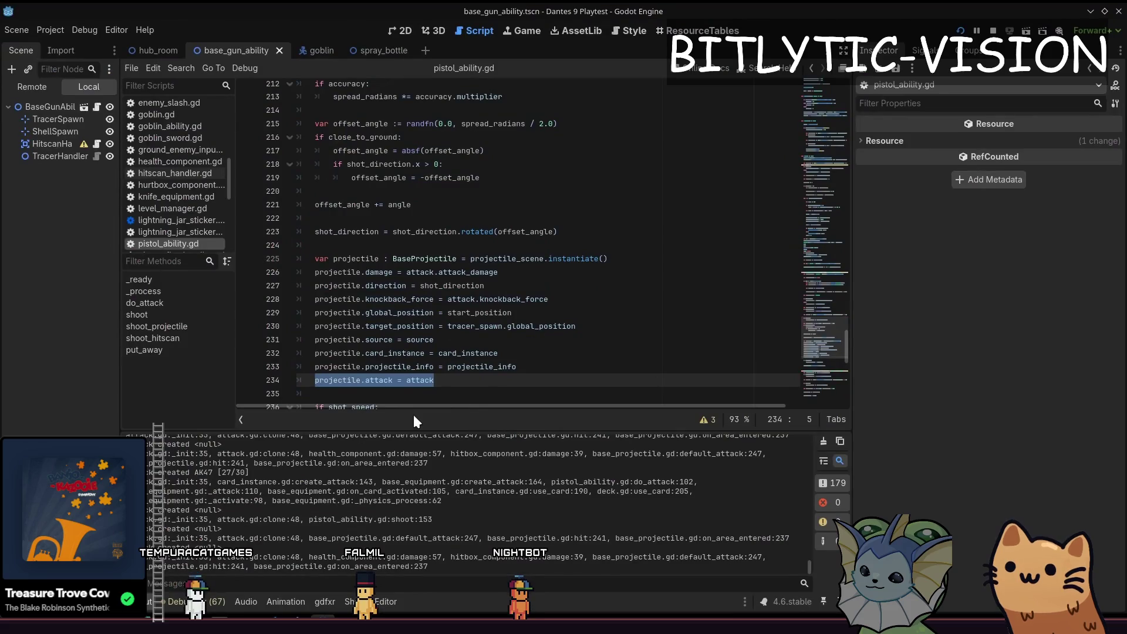
# Step: Search the whole project for 'var attack'
pyautogui.press('End')
pyautogui.hotkey('shift', 'alt', 'o')
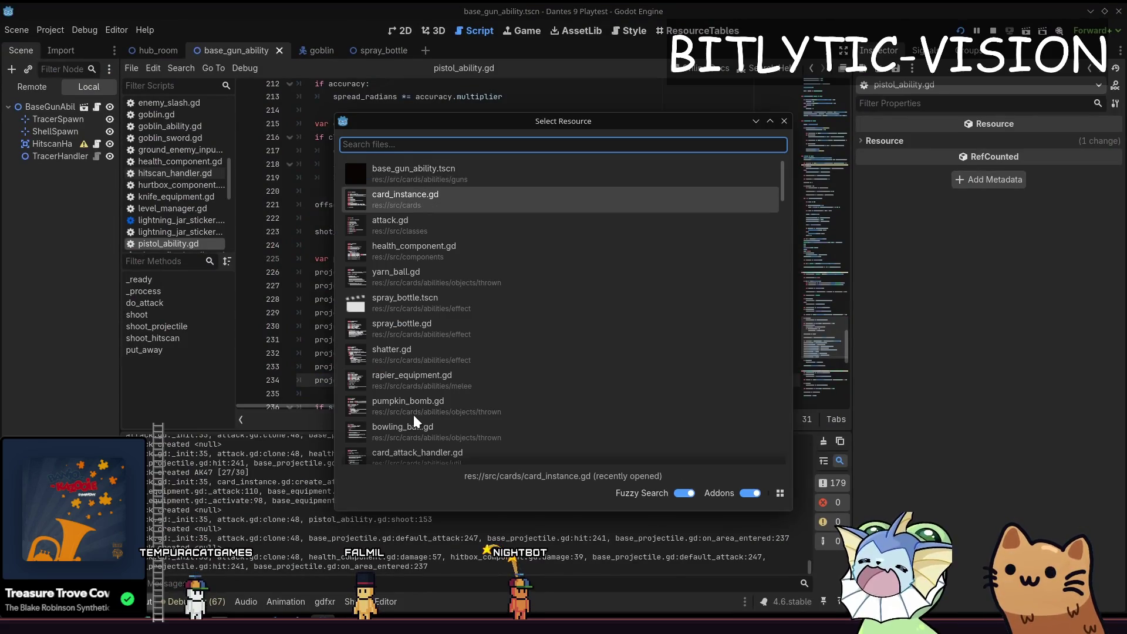
pyautogui.press('Escape')
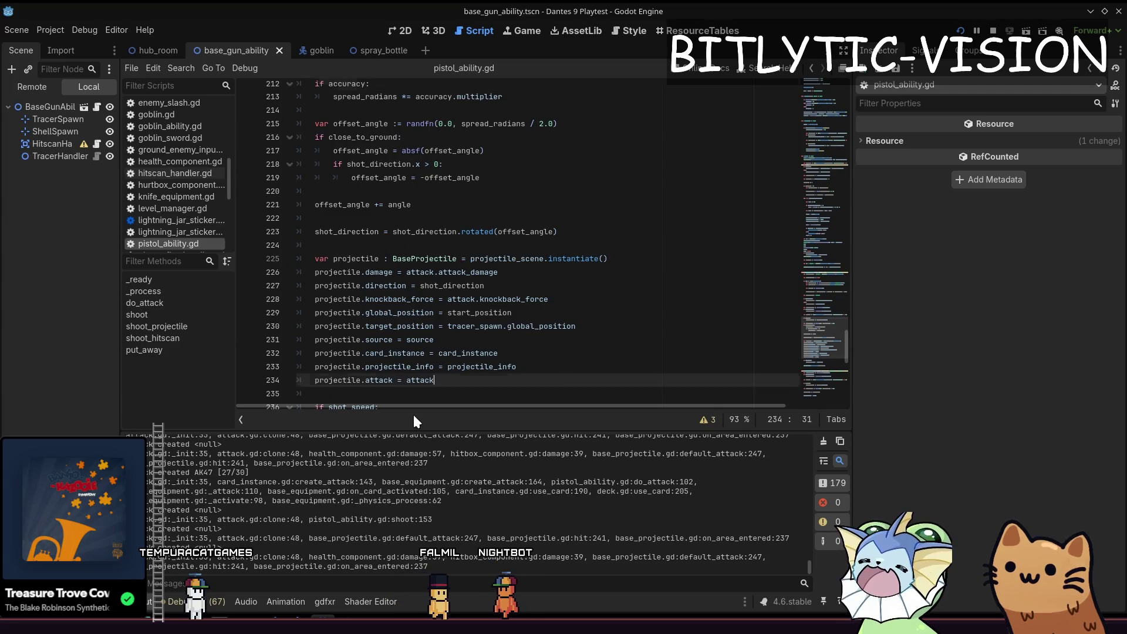
pyautogui.press('pageup')
pyautogui.hotkey('ctrl', 'shift', 'f')
pyautogui.write('var attack')
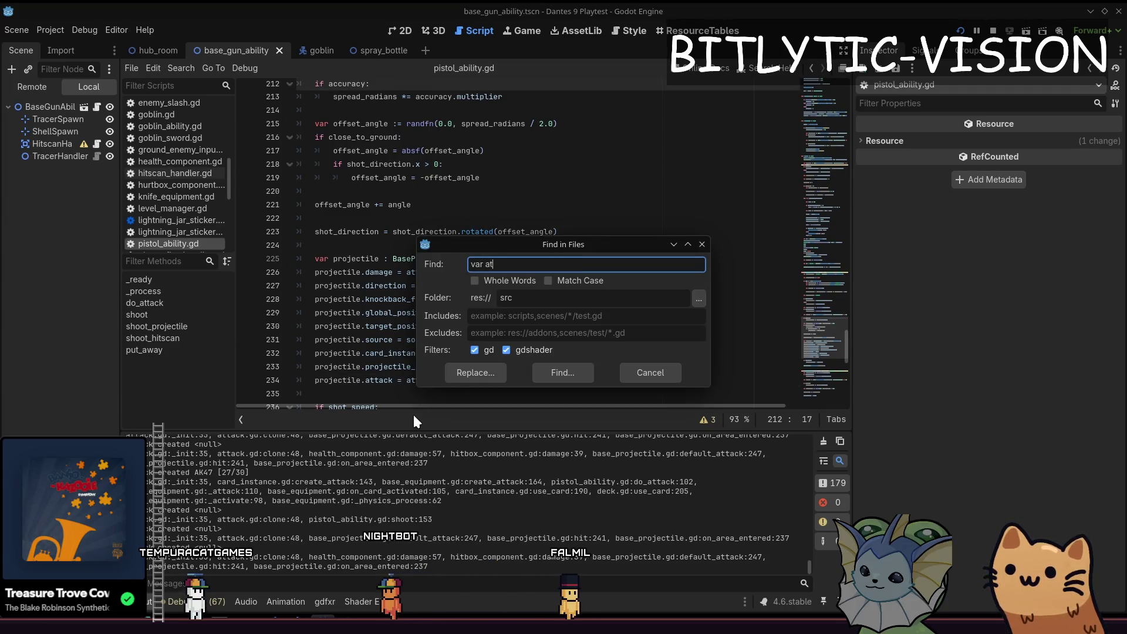
pyautogui.press('Return')
# Step: Review the box_ability, pistol_ability and glass_gun_handler matches, including break_card's attack setup
pyautogui.click(321, 337)
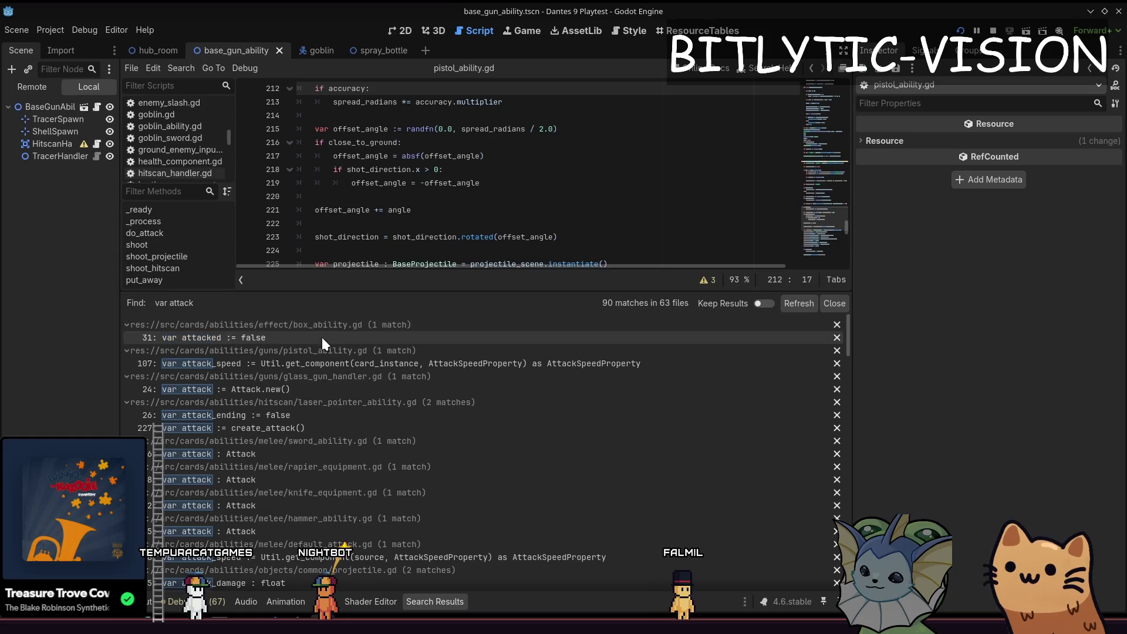
pyautogui.click(308, 364)
pyautogui.click(301, 389)
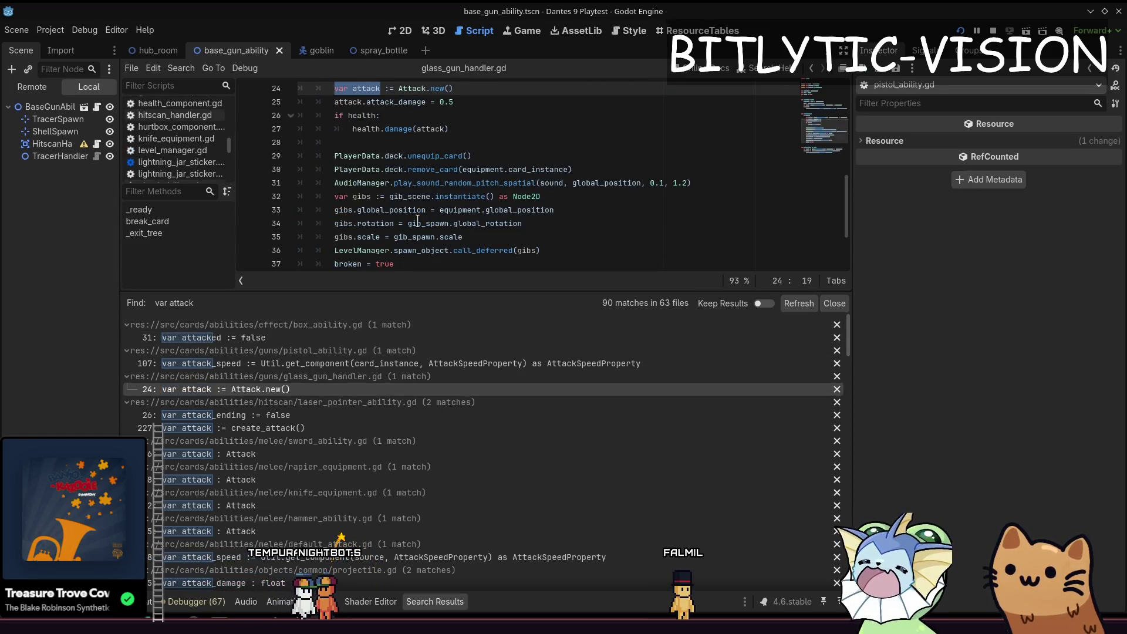
pyautogui.scroll(3, 471, 209)
pyautogui.click(470, 210)
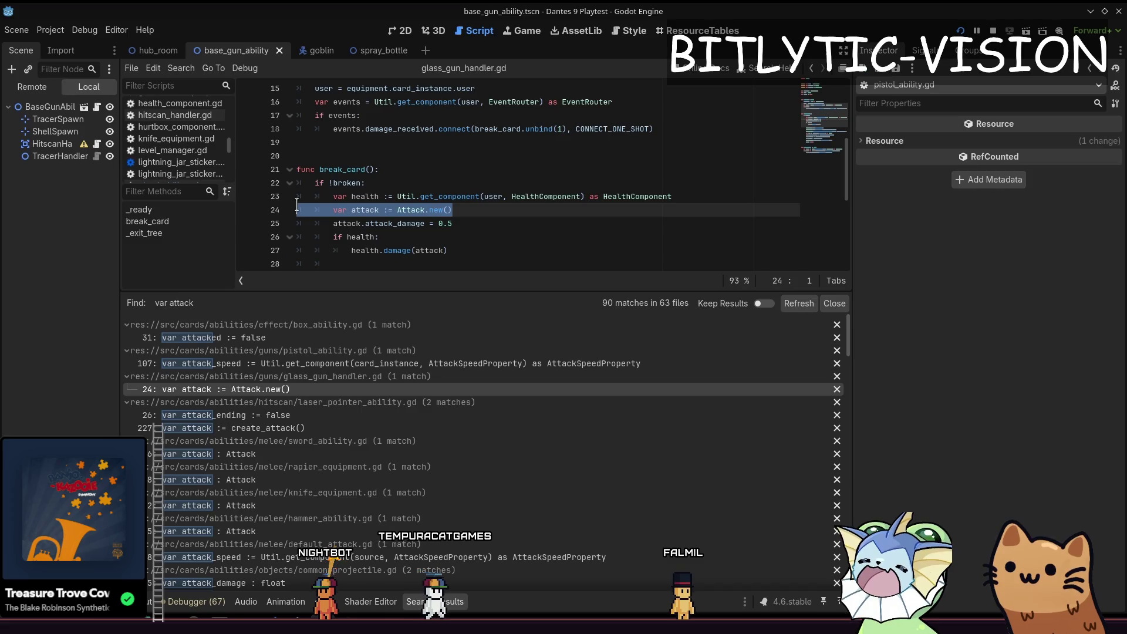
pyautogui.moveTo(433, 289)
pyautogui.mouseDown()
pyautogui.moveTo(433, 436)
pyautogui.moveTo(434, 303)
pyautogui.mouseUp()
pyautogui.click(482, 209)
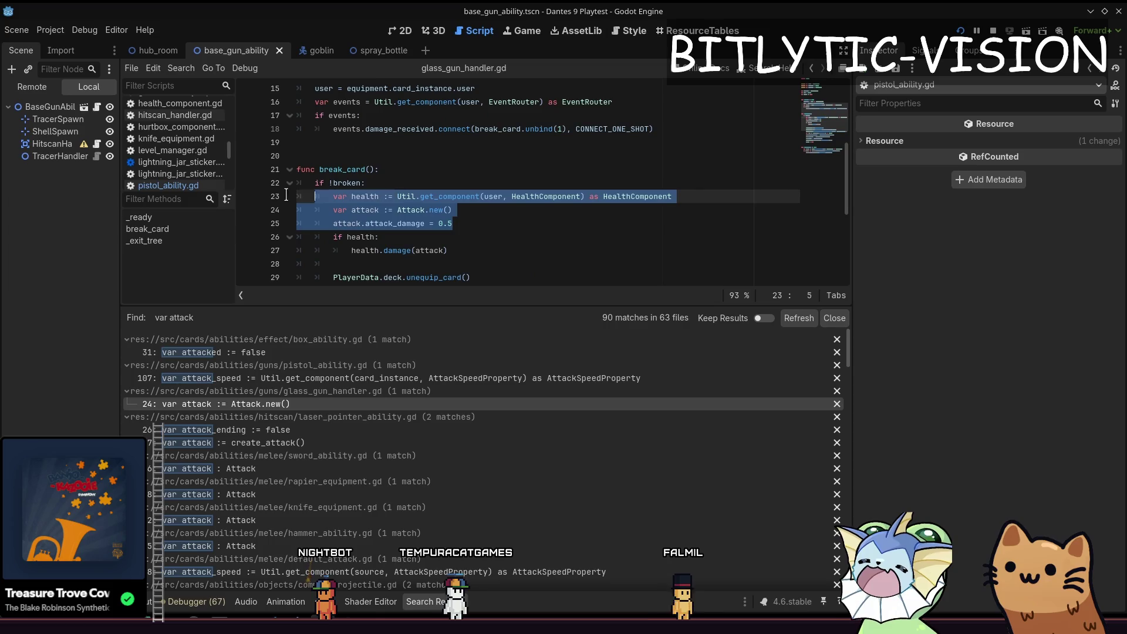
# Step: Review the laser_pointer_ability.gd match and its create_attack call at line 227, then switch to the game
pyautogui.click(364, 429)
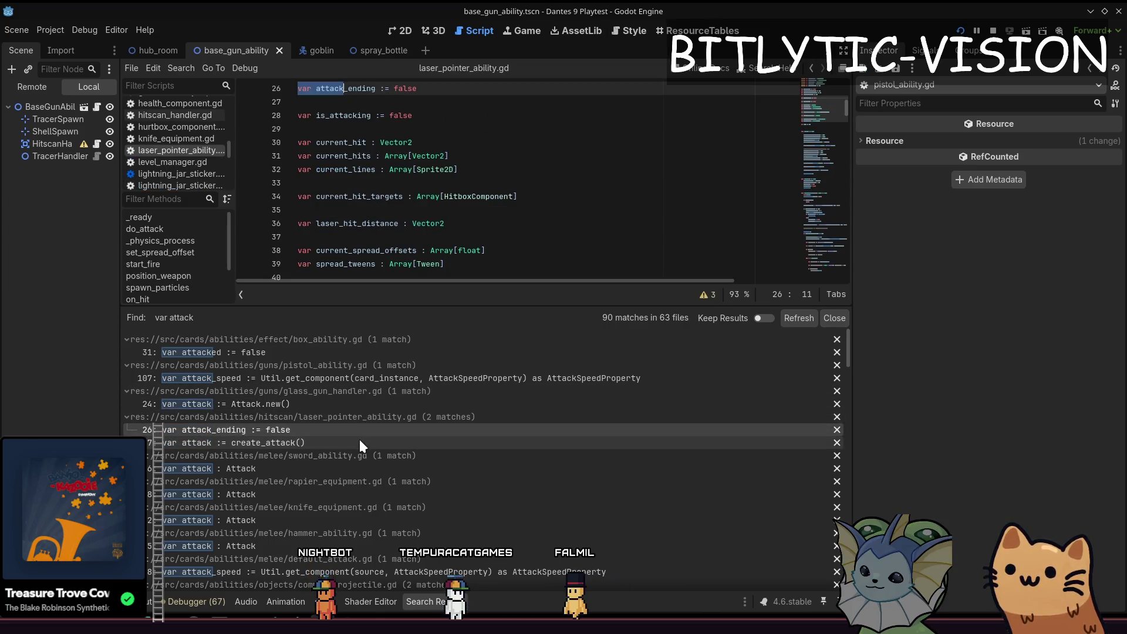
pyautogui.click(310, 442)
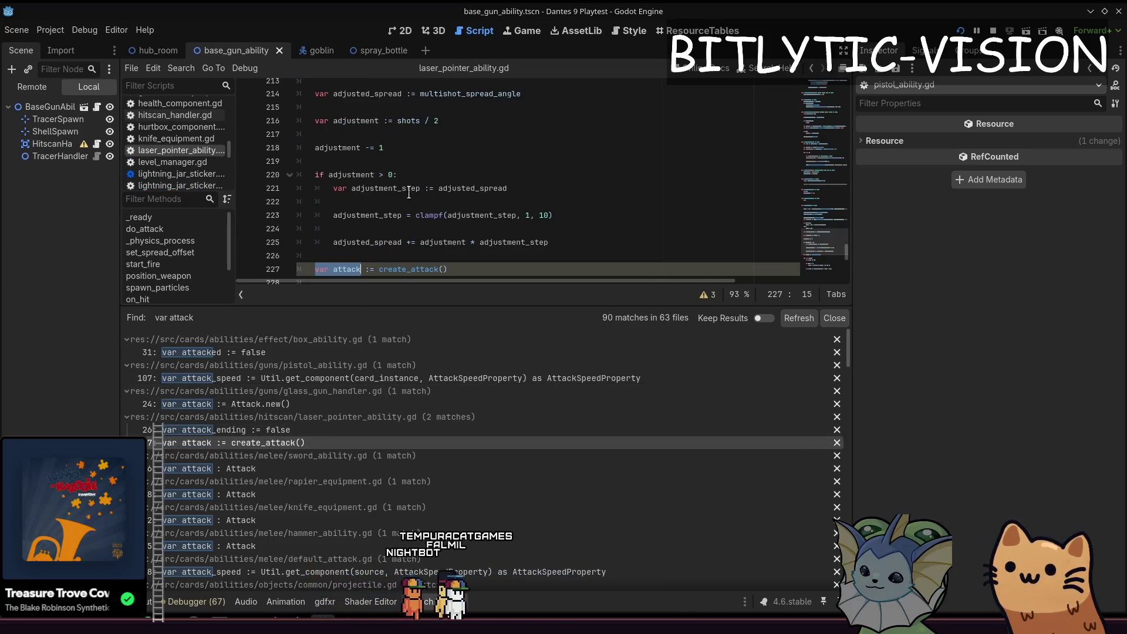
pyautogui.click(313, 188)
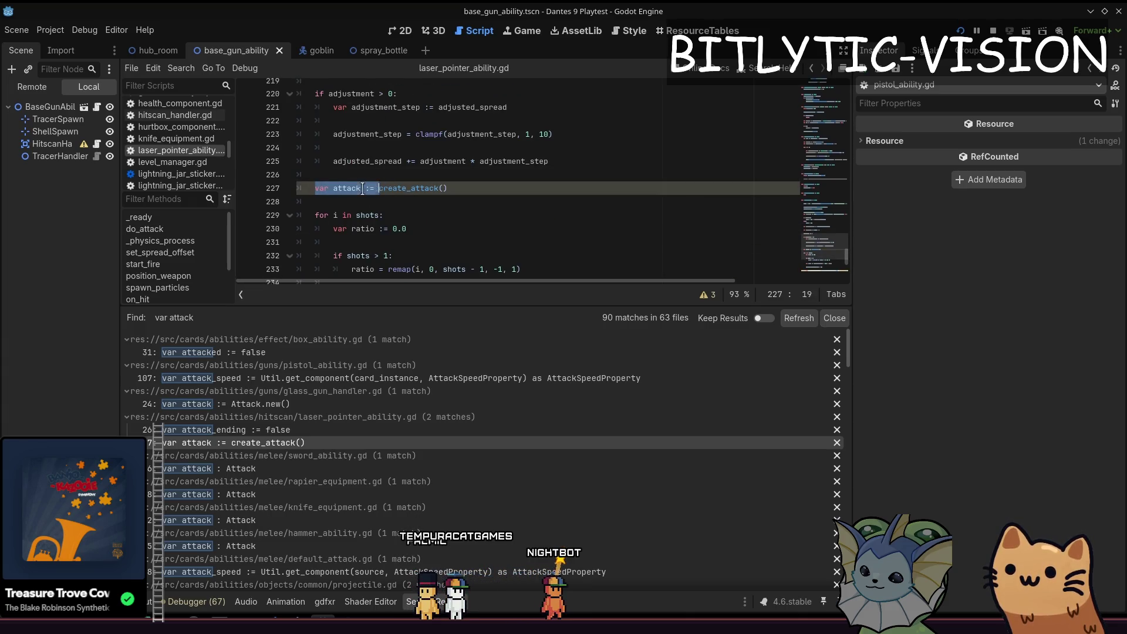
pyautogui.scroll(10, 353, 190)
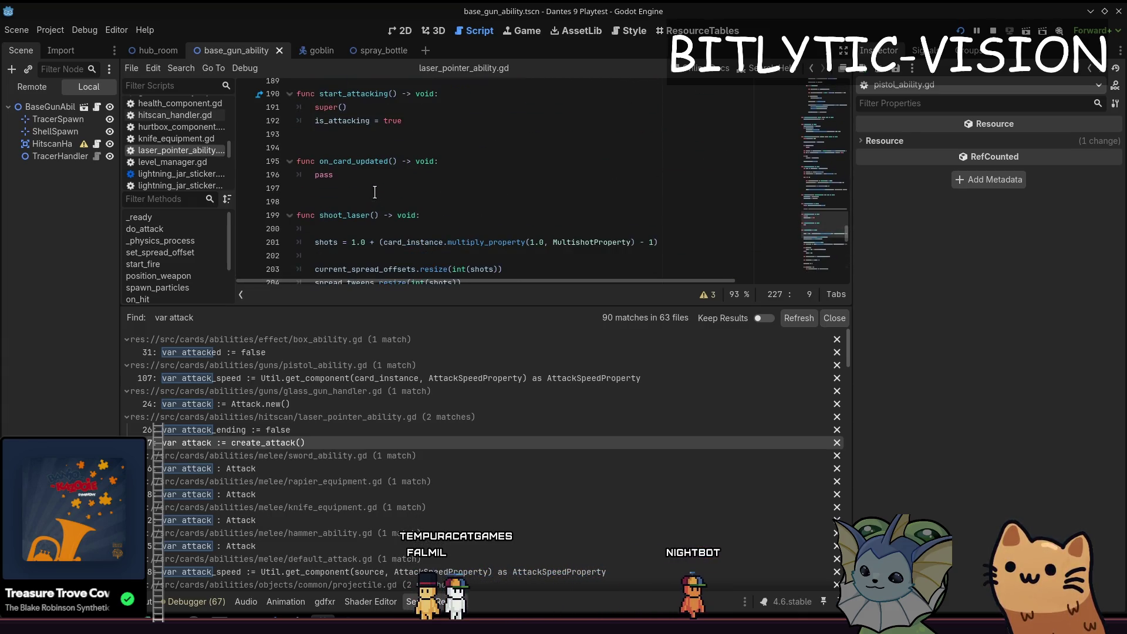
pyautogui.scroll(-4, 368, 190)
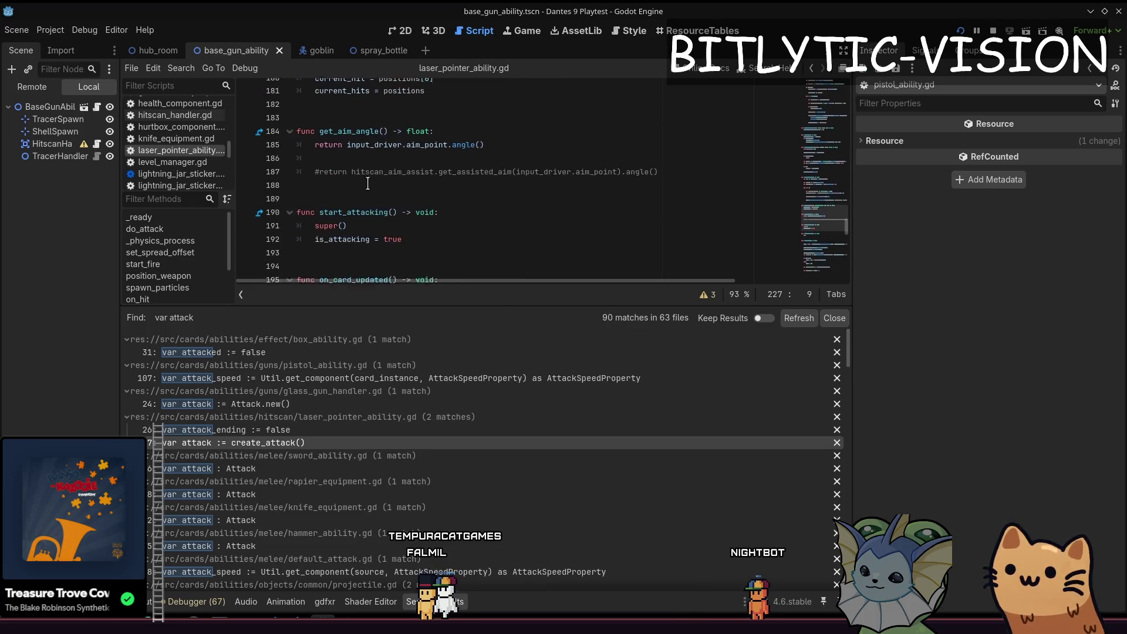
pyautogui.hotkey('alt', 'Tab')
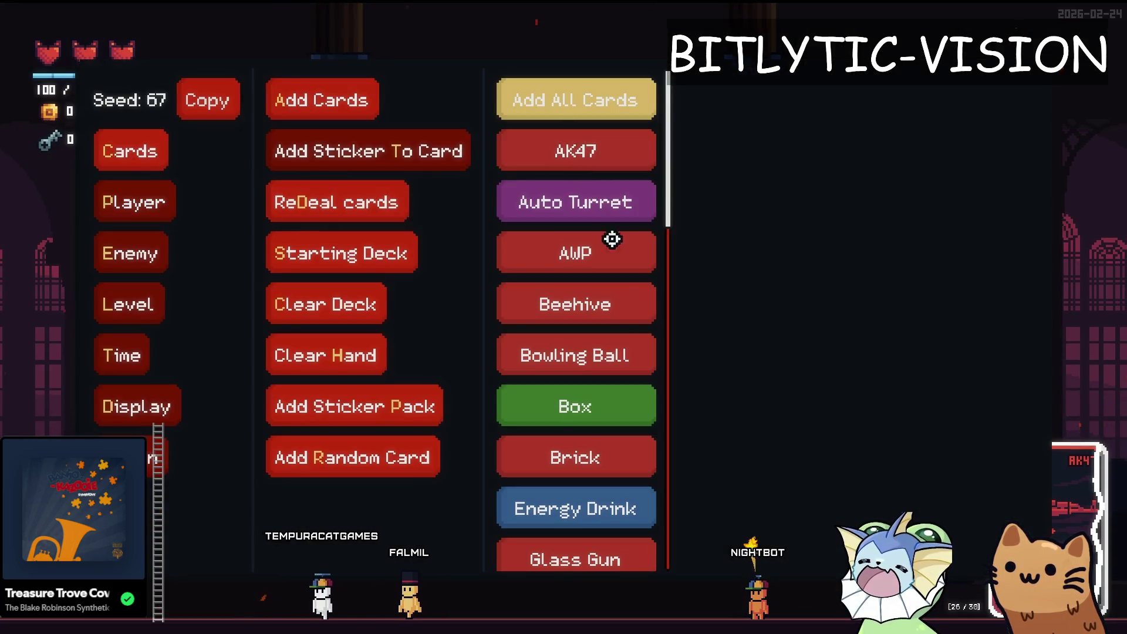
# Step: Add the Laser Pointer card, fire it at the target dummies, then return to Godot
pyautogui.scroll(-8, 611, 239)
pyautogui.click(569, 184)
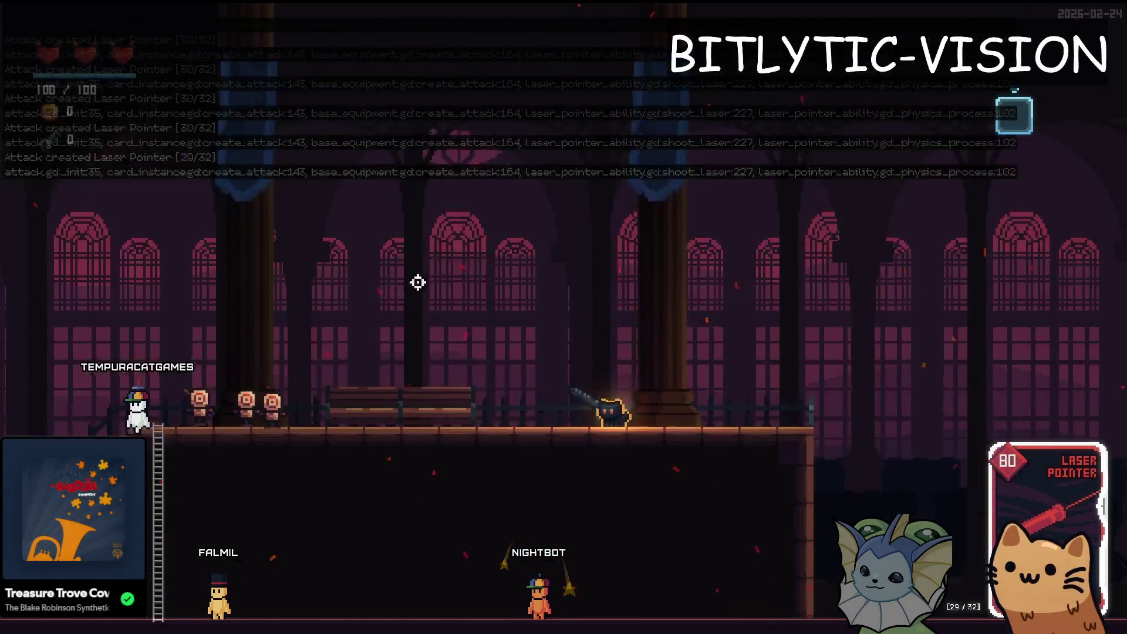
pyautogui.click(533, 188)
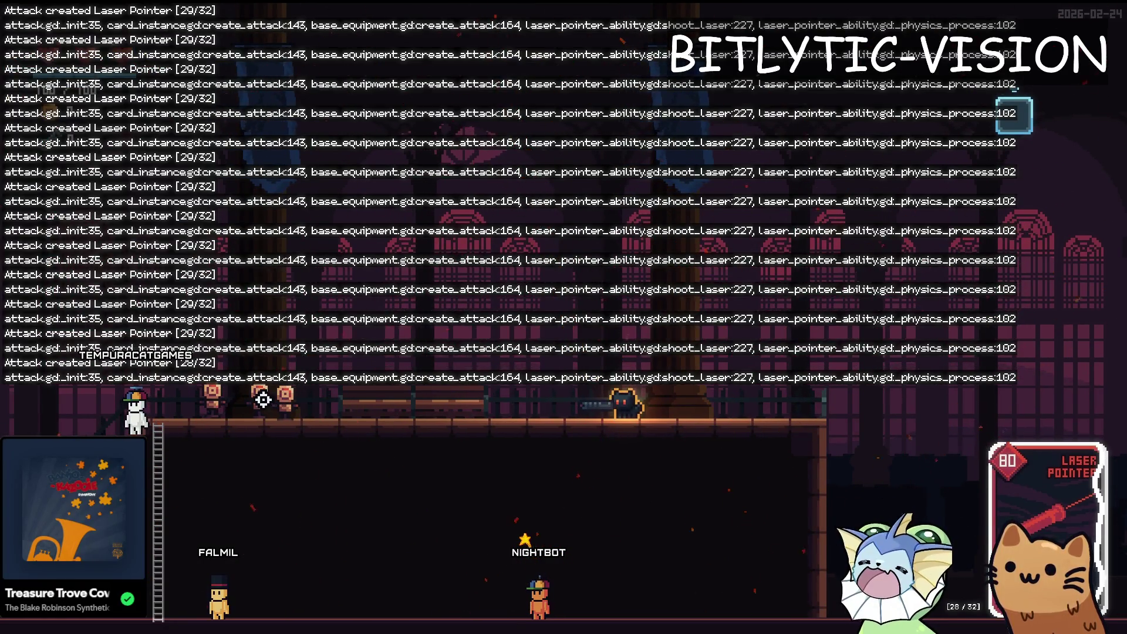
pyautogui.hotkey('alt', 'Tab')
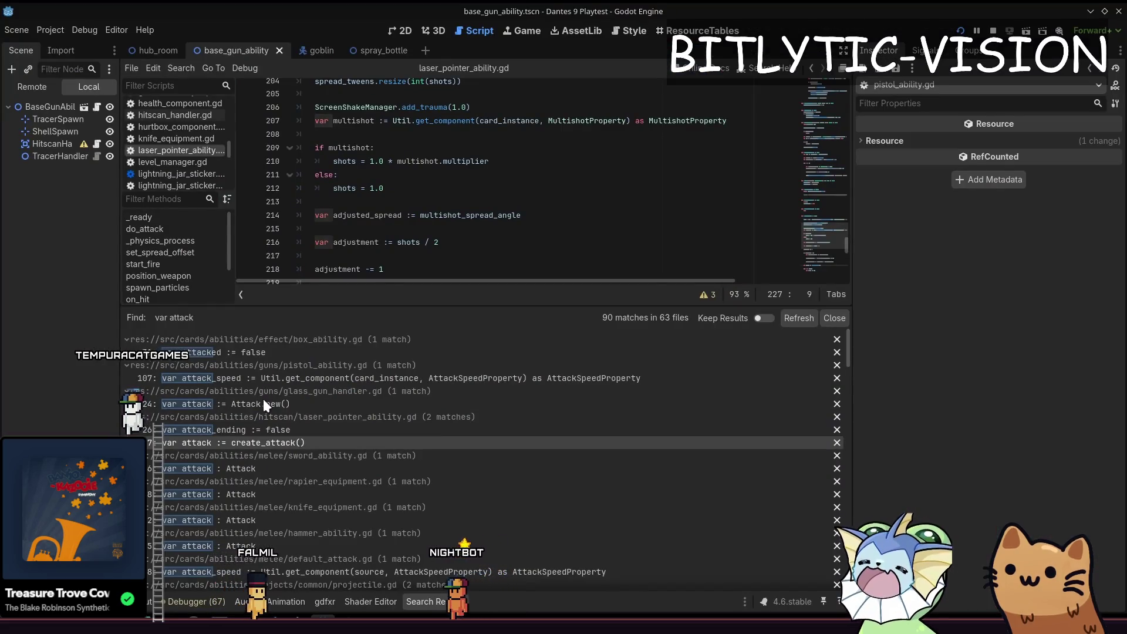
# Step: Hide the search results and add a line above create_attack in laser_pointer_ability.gd, then switch scripts
pyautogui.click(456, 605)
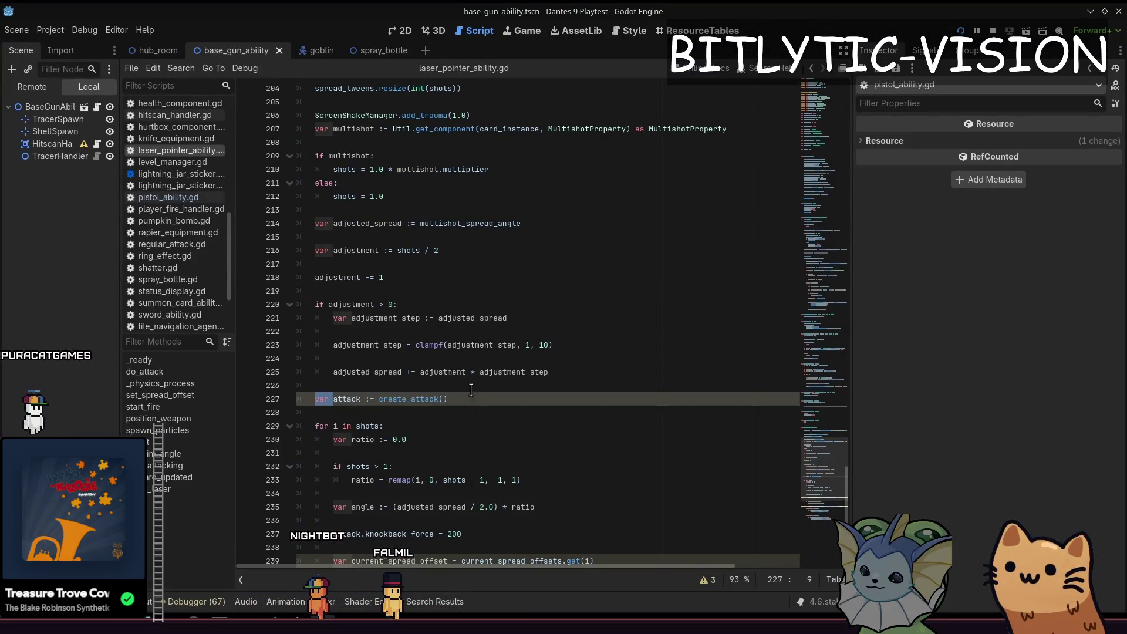
pyautogui.click(488, 385)
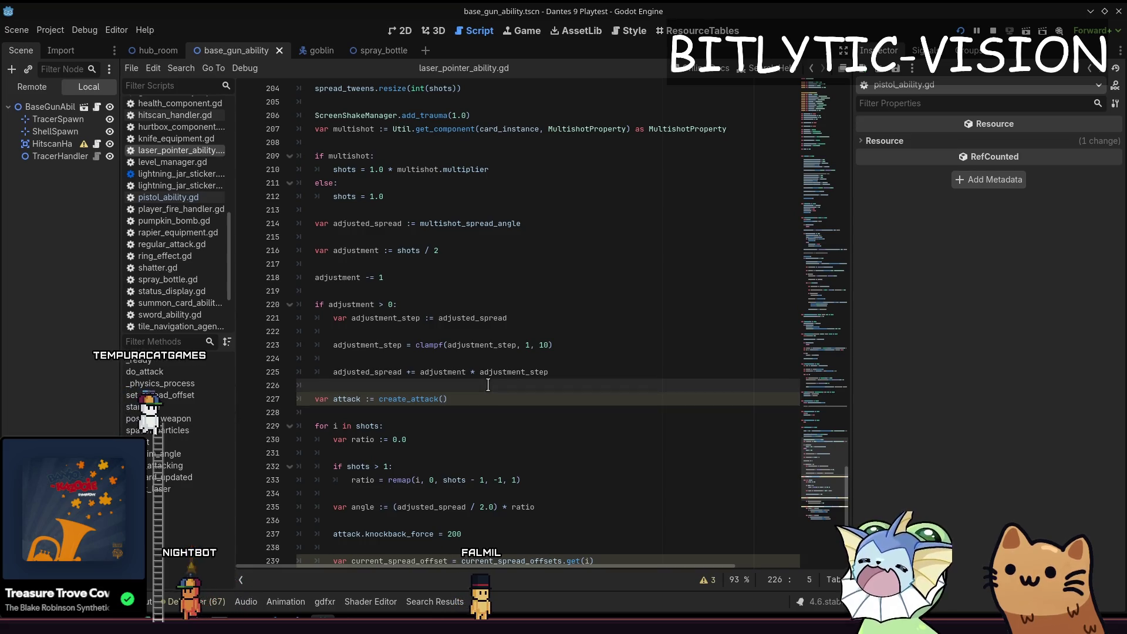
pyautogui.press('Return')
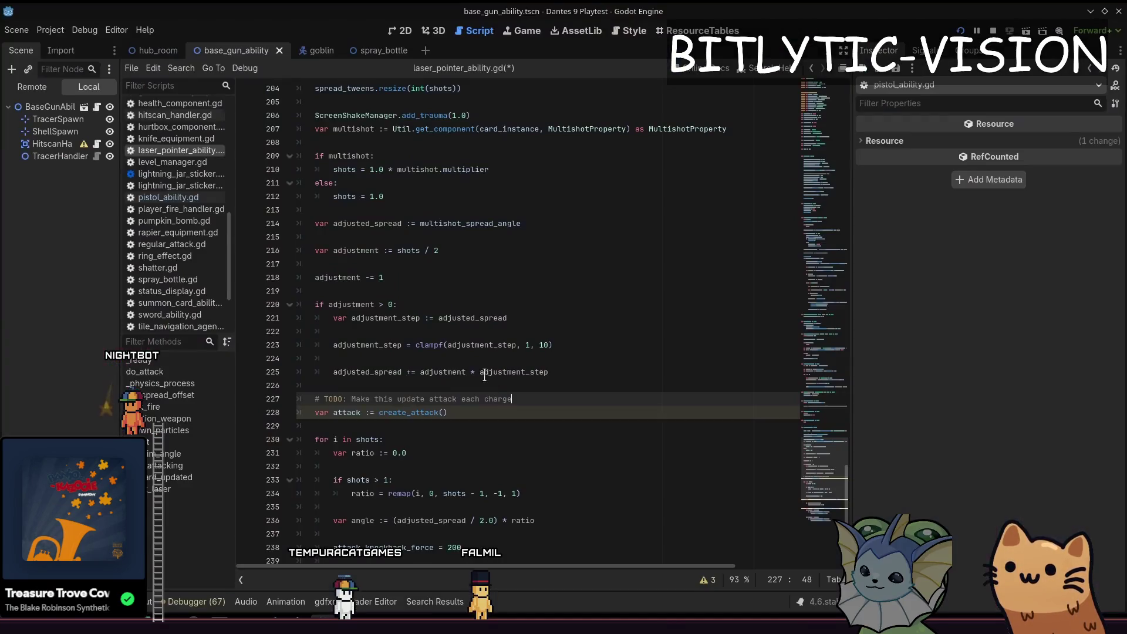
pyautogui.scroll(-5, 474, 381)
pyautogui.scroll(10, 401, 301)
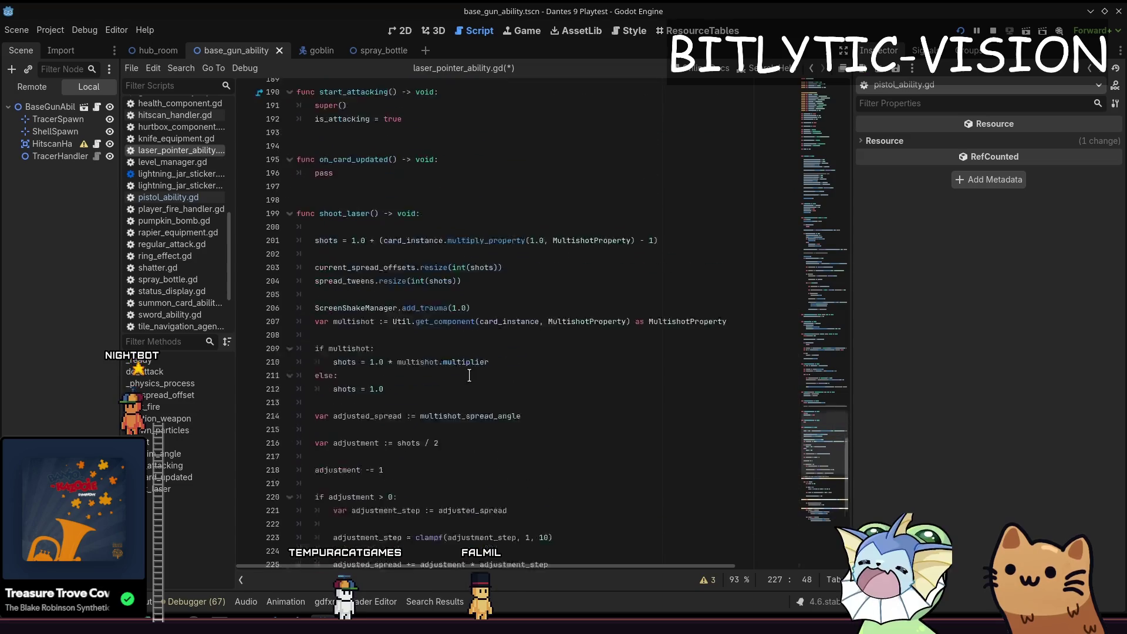
pyautogui.scroll(-5, 400, 302)
pyautogui.scroll(5, 400, 302)
pyautogui.scroll(20, 411, 299)
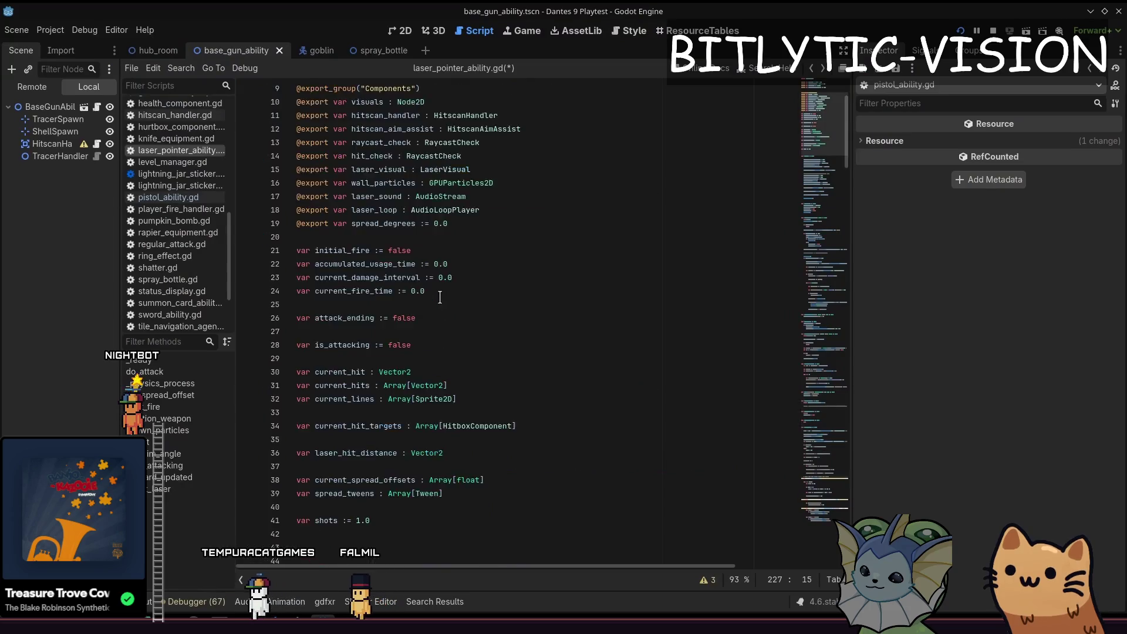
pyautogui.hotkey('alt', 'Left')
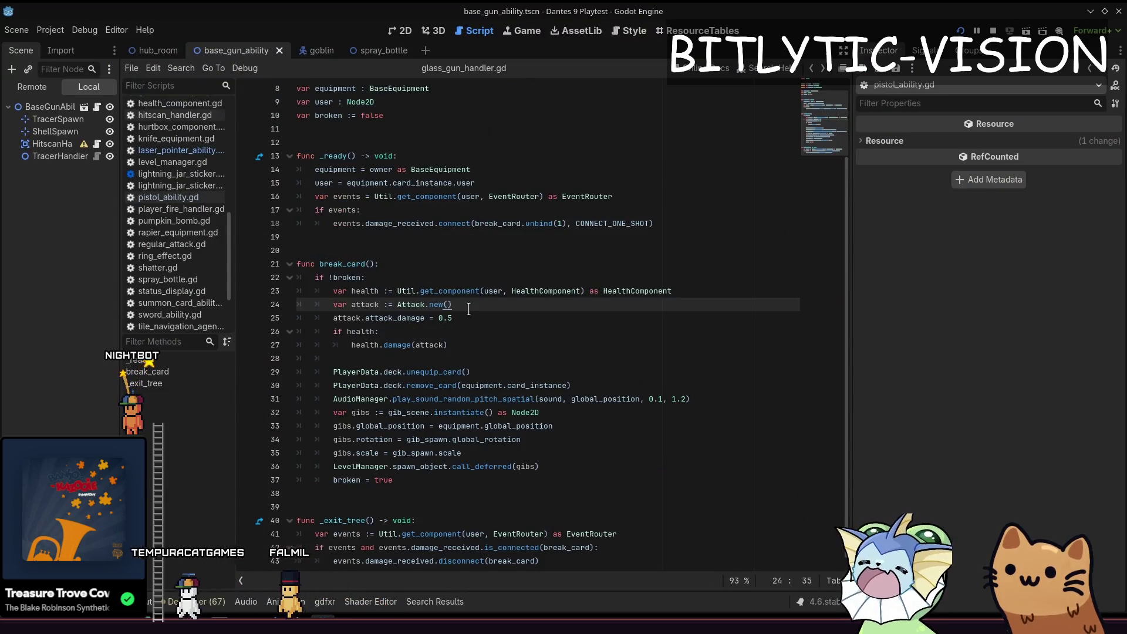
# Step: Search all scripts for 'var attack' and delete the redundant attack declaration in rapier_equipment.gd, then save
pyautogui.hotkey('alt', 'Left')
pyautogui.hotkey('ctrl', 'shift', 'f')
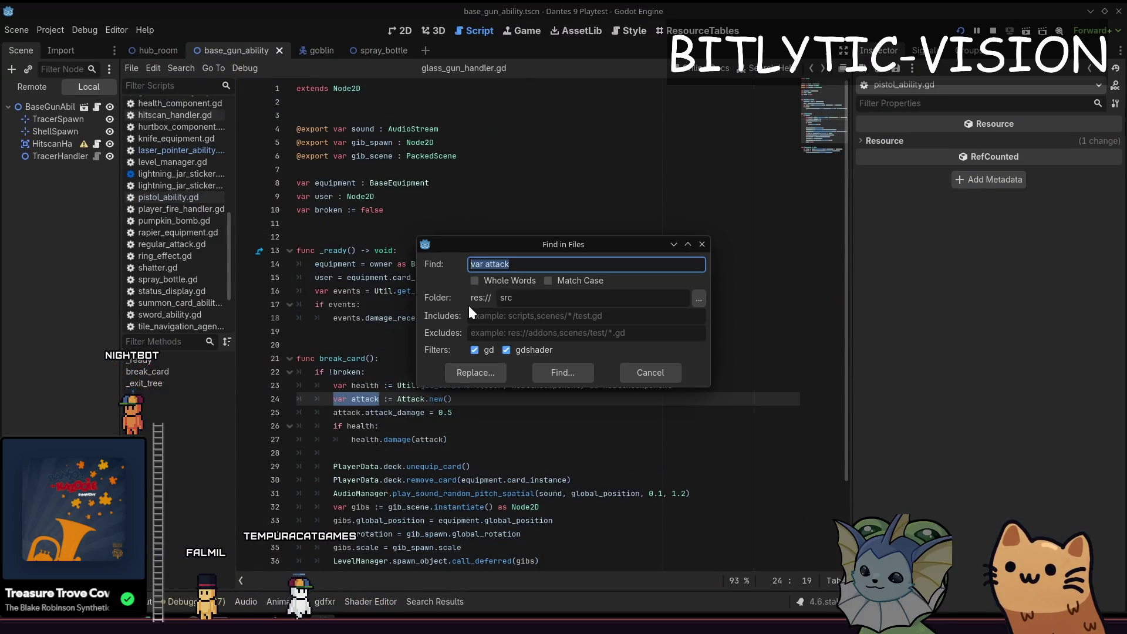
pyautogui.press('Return')
pyautogui.scroll(-3, 410, 403)
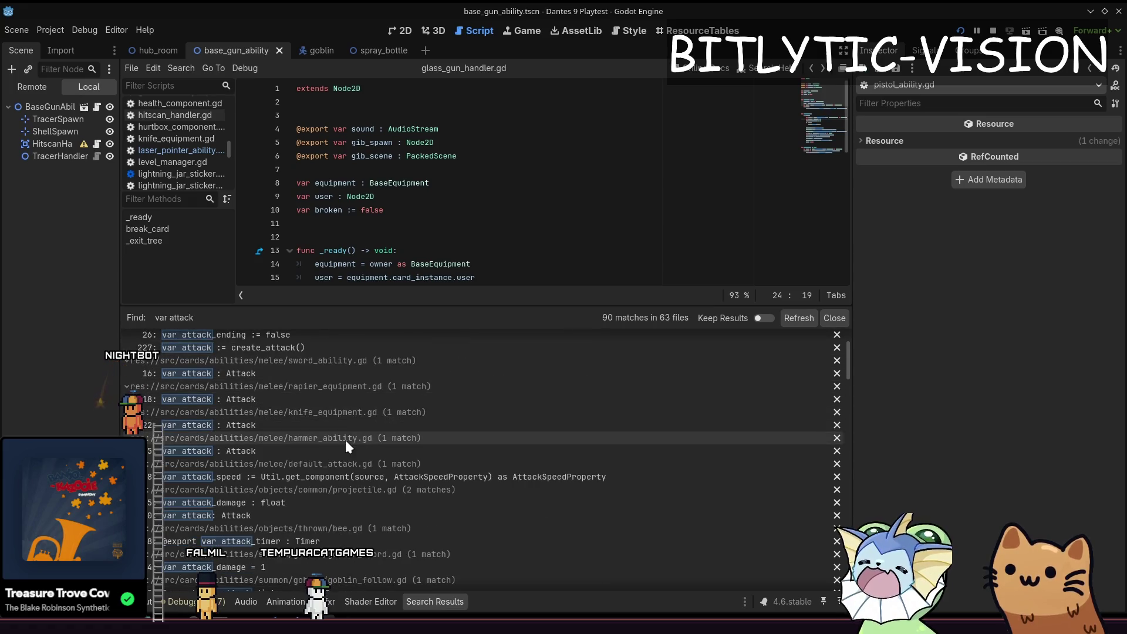
pyautogui.click(353, 399)
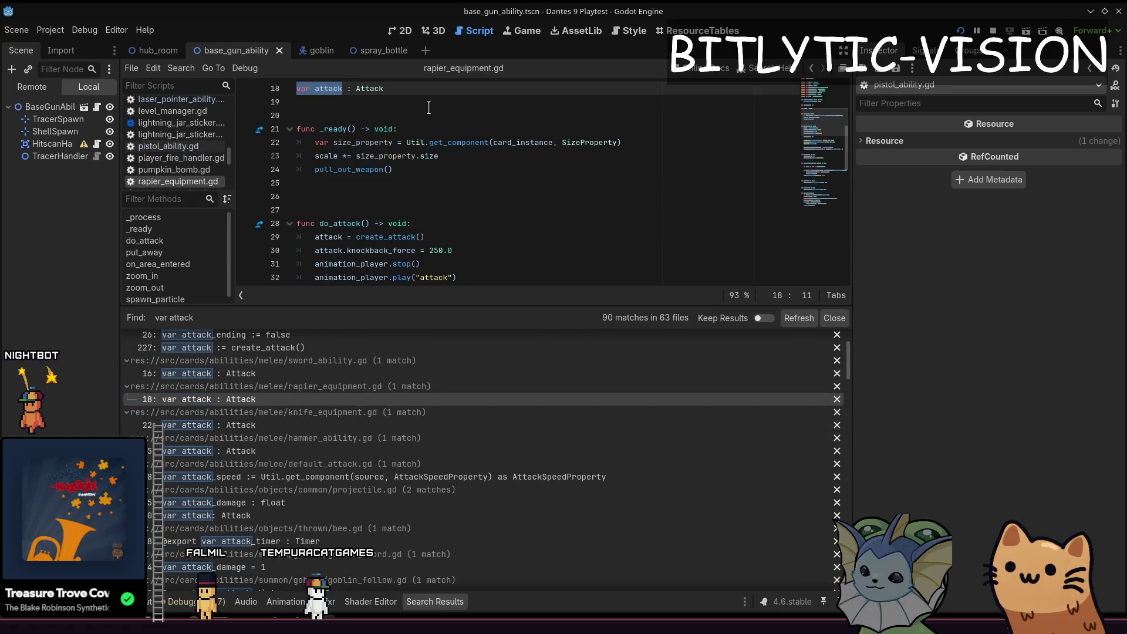
pyautogui.scroll(2, 428, 176)
pyautogui.click(430, 157)
pyautogui.click(430, 166)
pyautogui.hotkey('ctrl', 'shift', 'k')
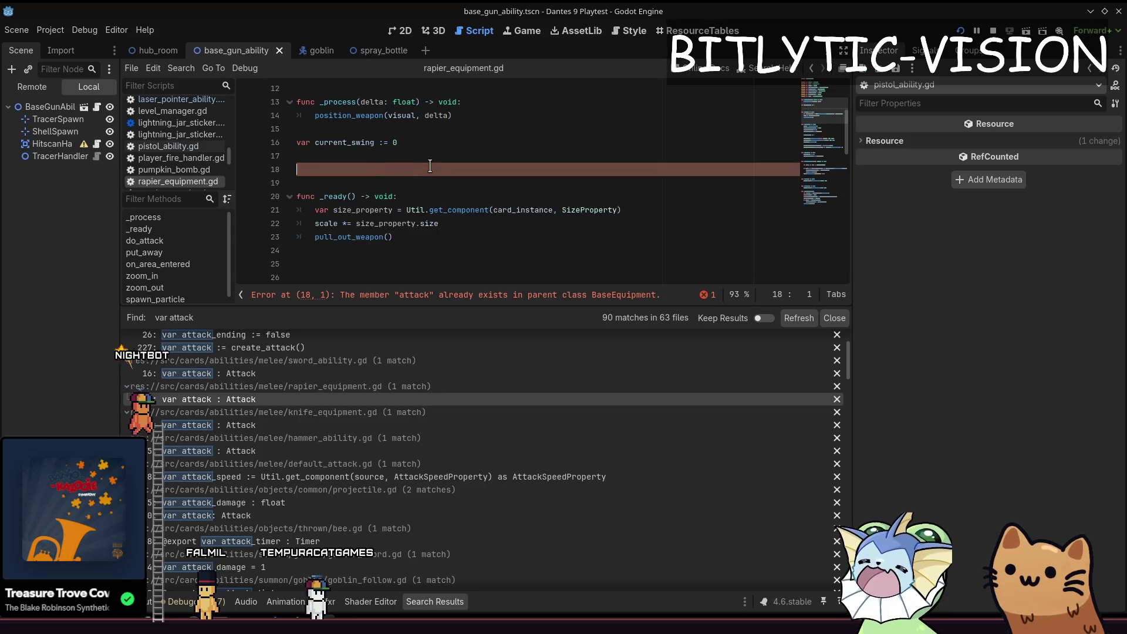
pyautogui.hotkey('ctrl', 's')
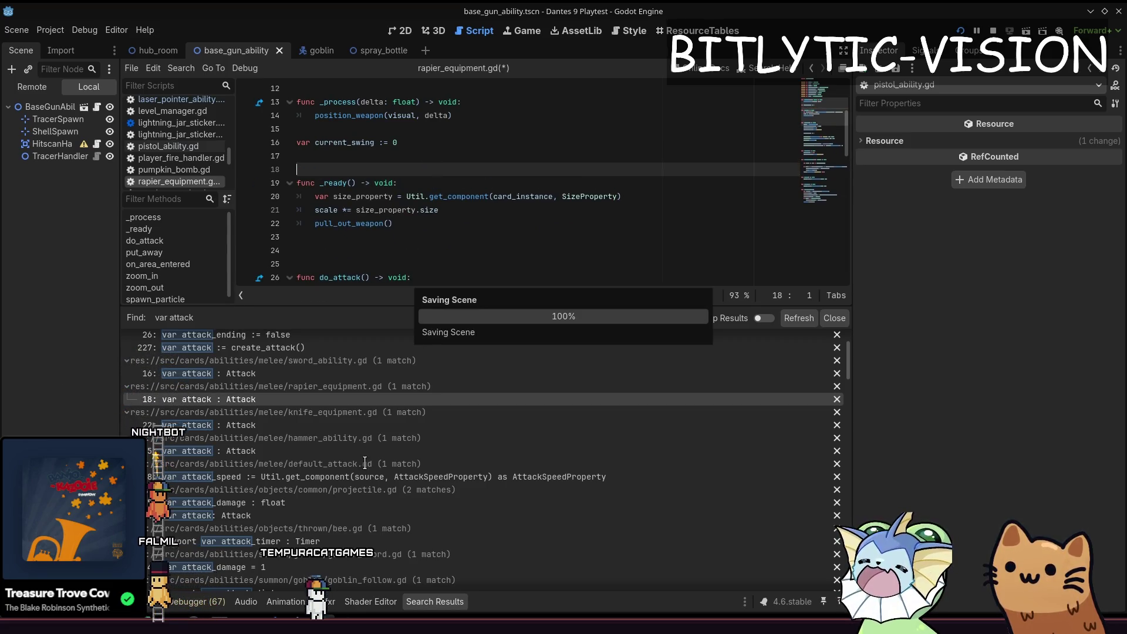
# Step: Delete the 'var attack' lines from knife_equipment.gd, hammer_ability.gd and sword_ability.gd, saving each
pyautogui.click(351, 425)
pyautogui.hotkey('ctrl', 'shift', 'k')
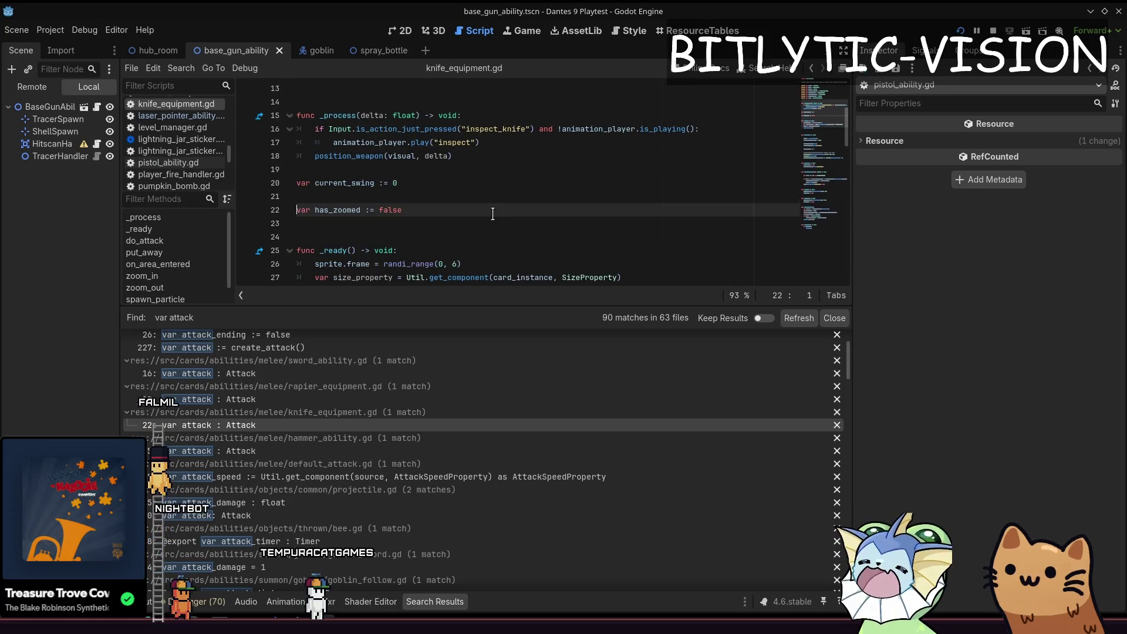
pyautogui.hotkey('ctrl', 's')
pyautogui.click(319, 450)
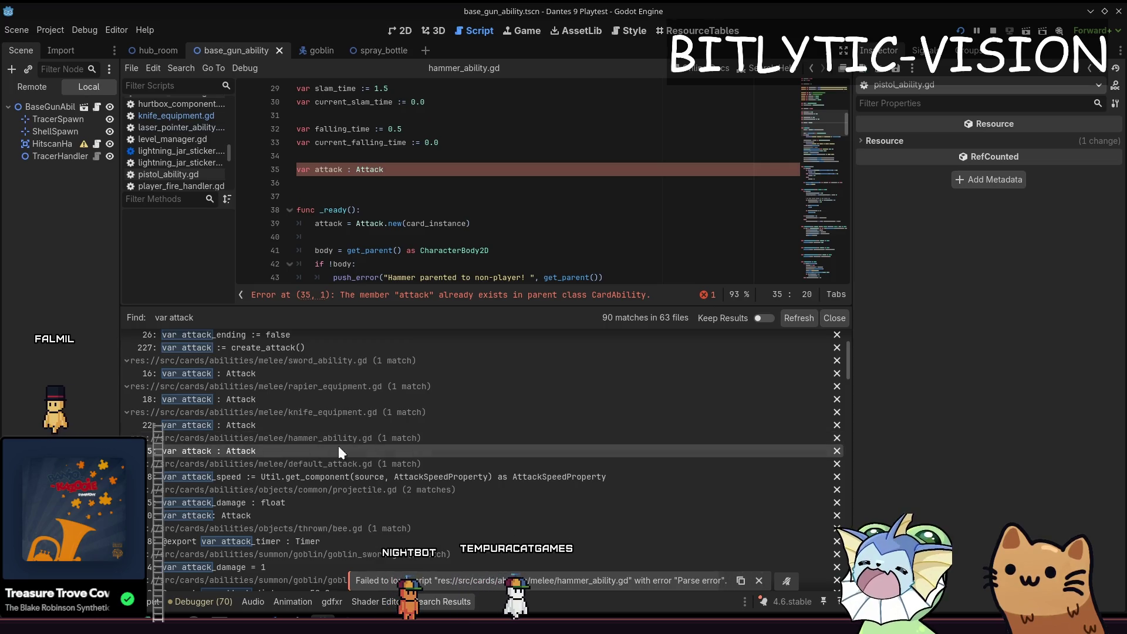
pyautogui.hotkey('ctrl', 'shift', 'k')
pyautogui.hotkey('ctrl', 'shift', 'k')
pyautogui.hotkey('ctrl', 's')
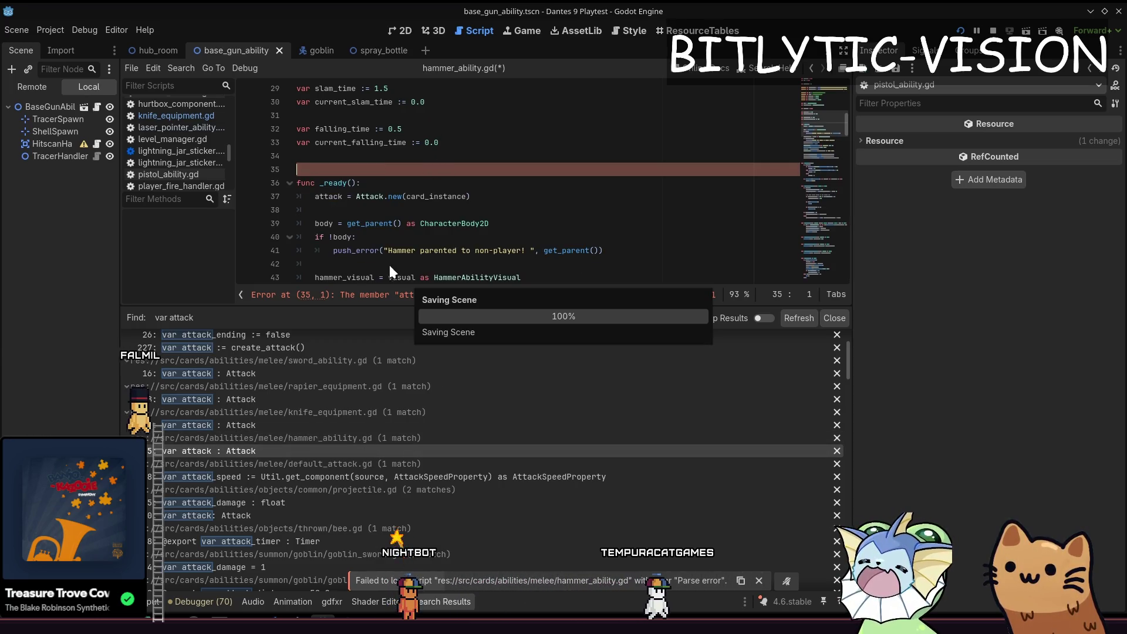
pyautogui.click(283, 373)
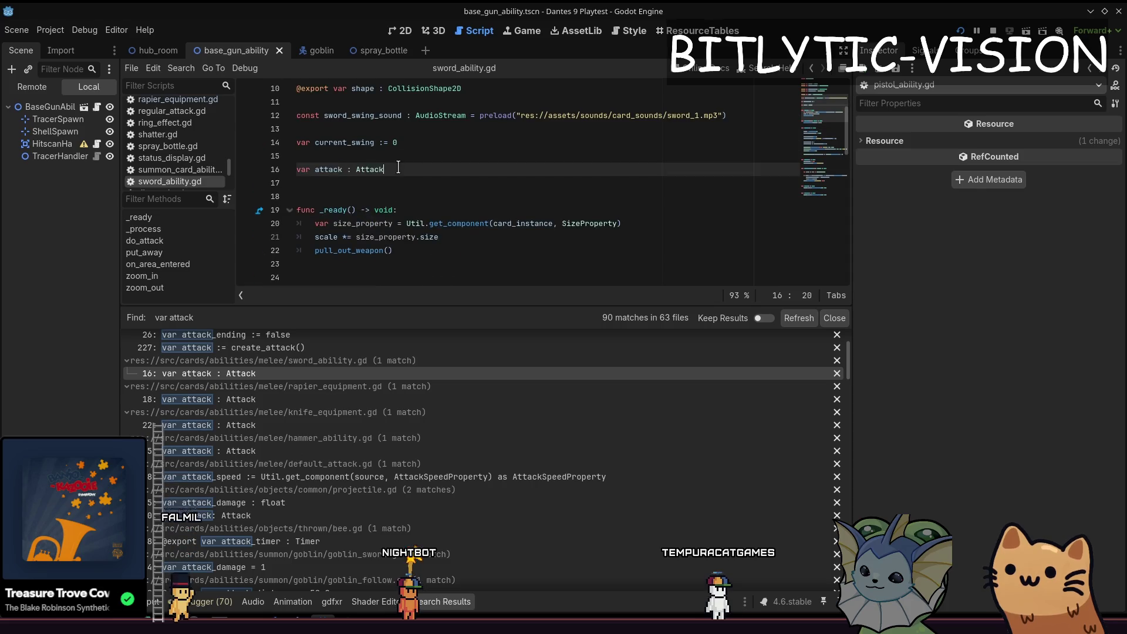
pyautogui.hotkey('ctrl', 'shift', 'k')
pyautogui.hotkey('ctrl', 'shift', 'k')
pyautogui.hotkey('ctrl', 's')
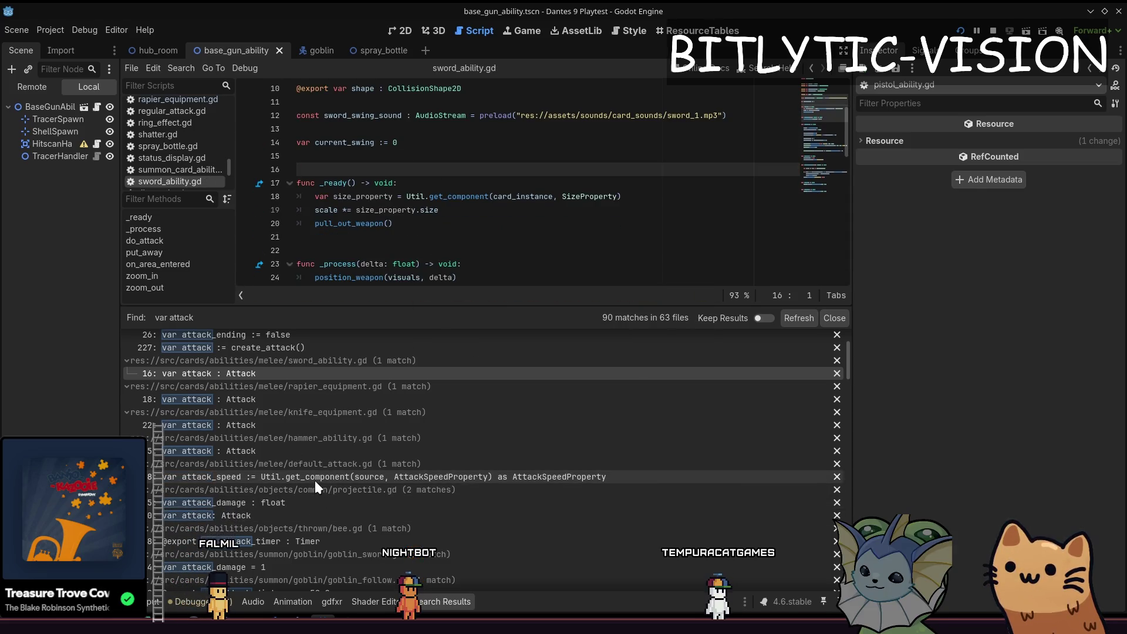
# Step: Browse the projectile, goblin_attack, card_attack_handler, card_attack, base_equipment, lightning_jar and card_instance matches
pyautogui.scroll(-5, 306, 423)
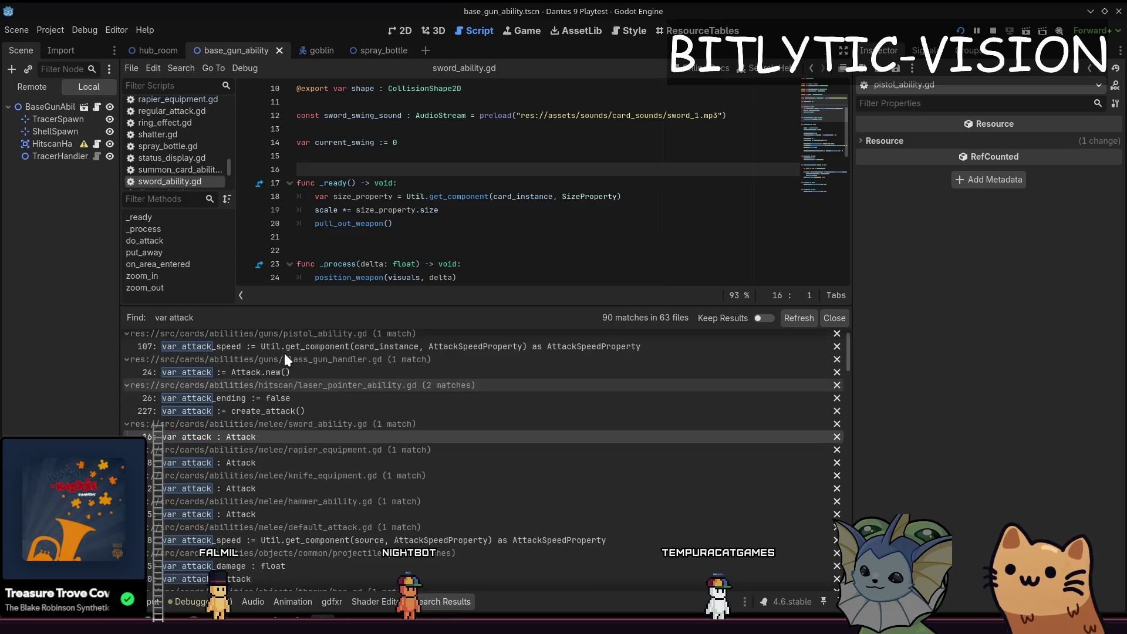
pyautogui.scroll(5, 287, 382)
pyautogui.scroll(-5, 285, 400)
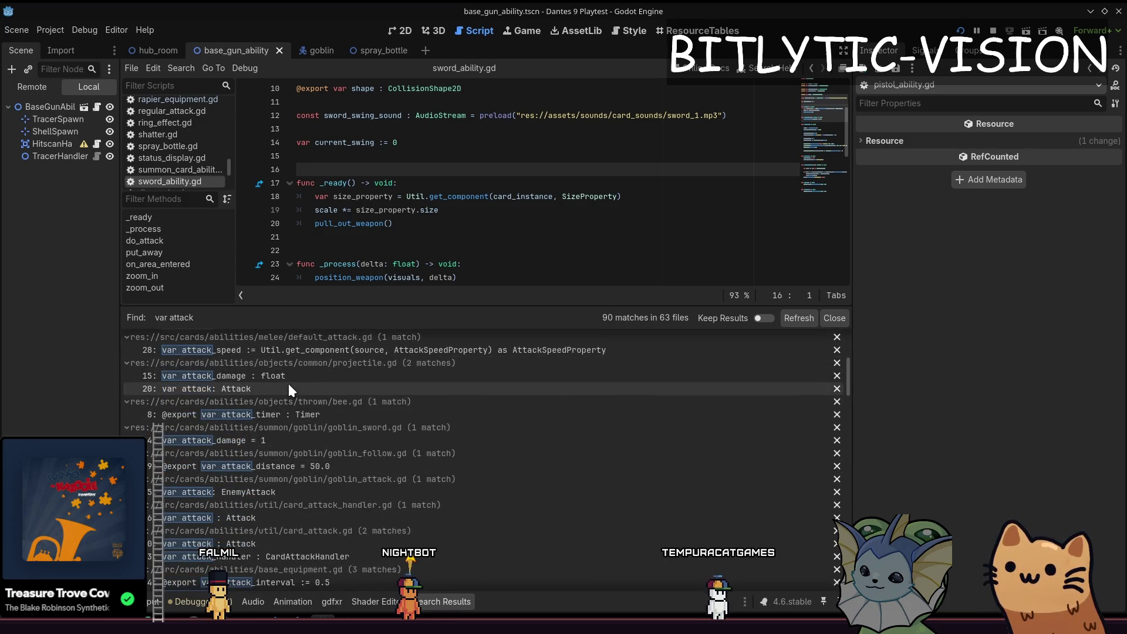
pyautogui.click(287, 385)
pyautogui.click(273, 492)
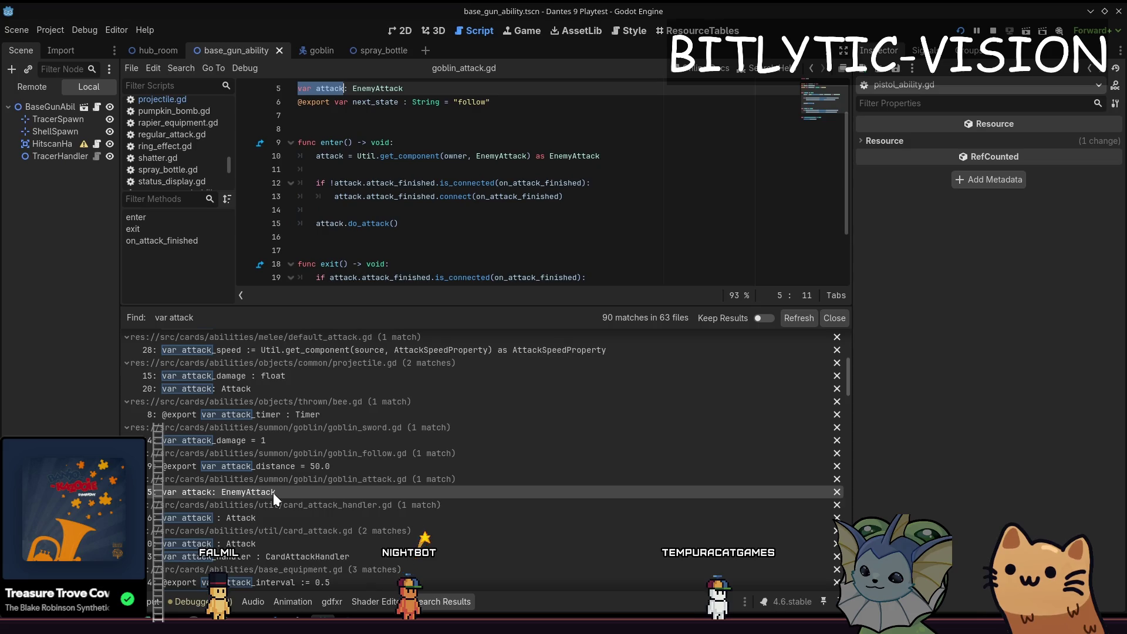
pyautogui.click(274, 514)
pyautogui.click(274, 544)
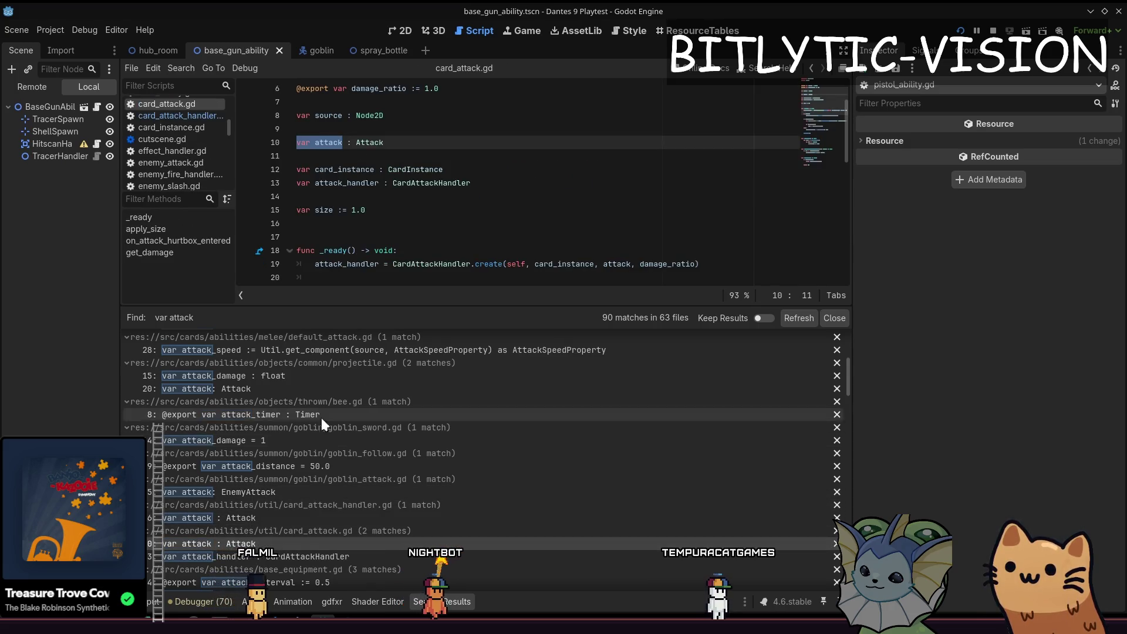
pyautogui.scroll(-4, 322, 417)
pyautogui.click(293, 512)
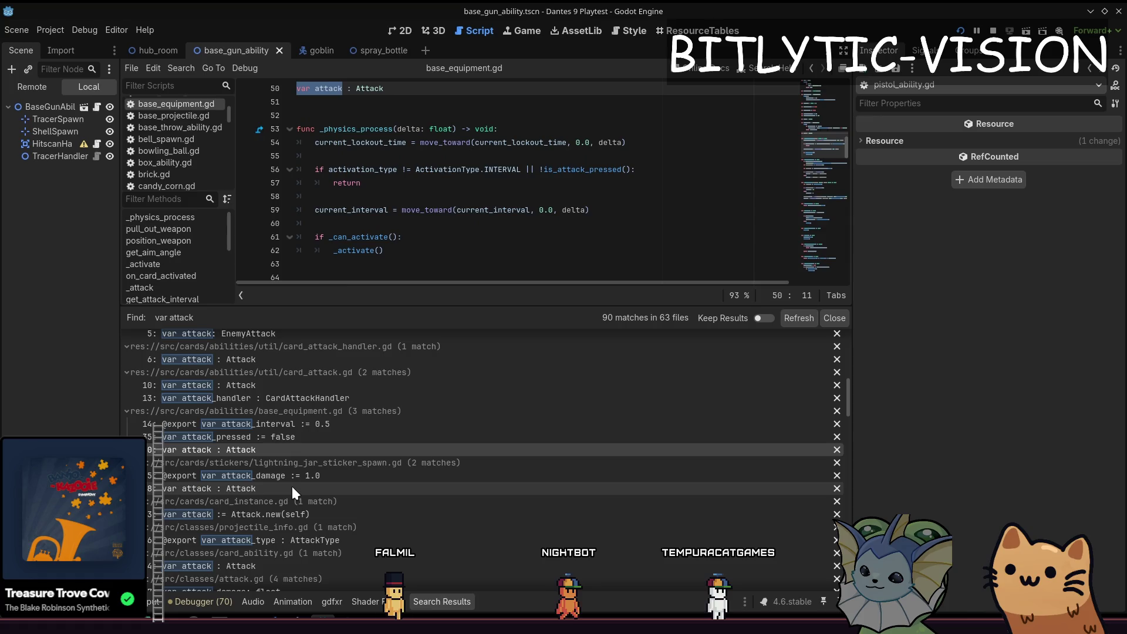
pyautogui.click(292, 487)
pyautogui.click(293, 514)
# Step: Check the projectile_info, card_ability and attack.gd matches, then open regular_attack.gd at line 3
pyautogui.scroll(-2, 296, 509)
pyautogui.click(300, 476)
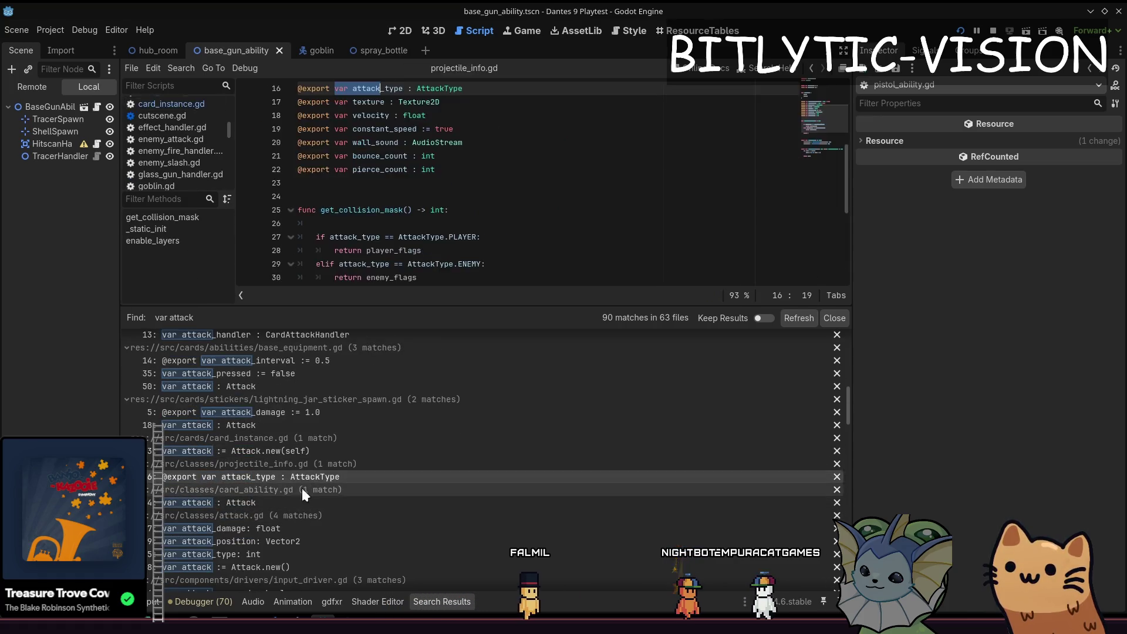
pyautogui.click(297, 502)
pyautogui.scroll(-1, 294, 518)
pyautogui.click(290, 496)
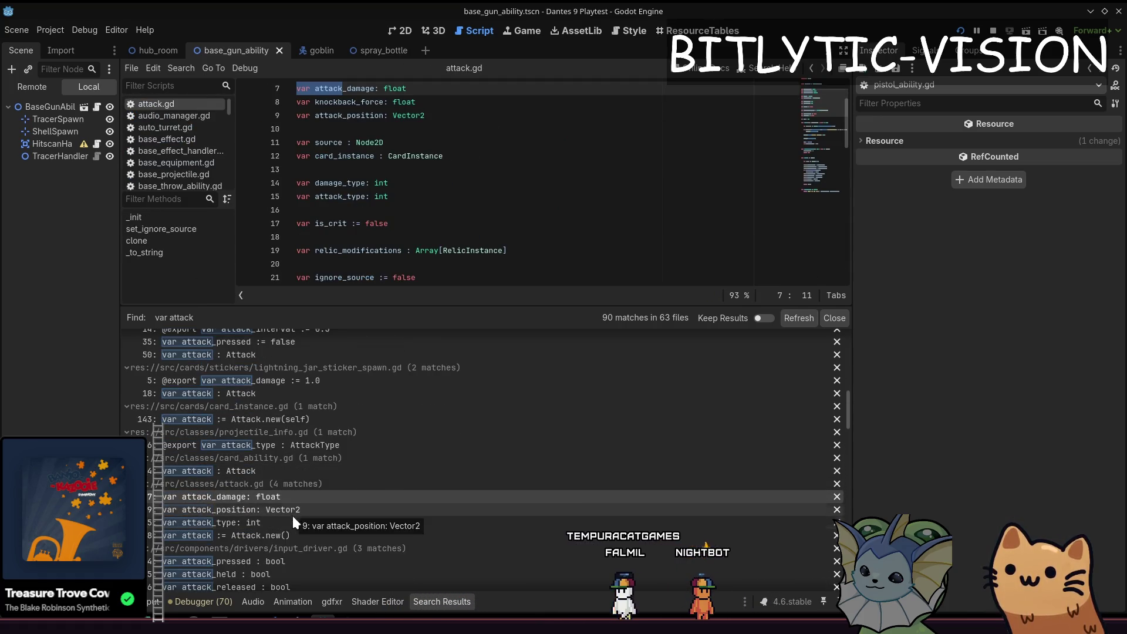
pyautogui.scroll(-5, 292, 515)
pyautogui.scroll(-6, 297, 442)
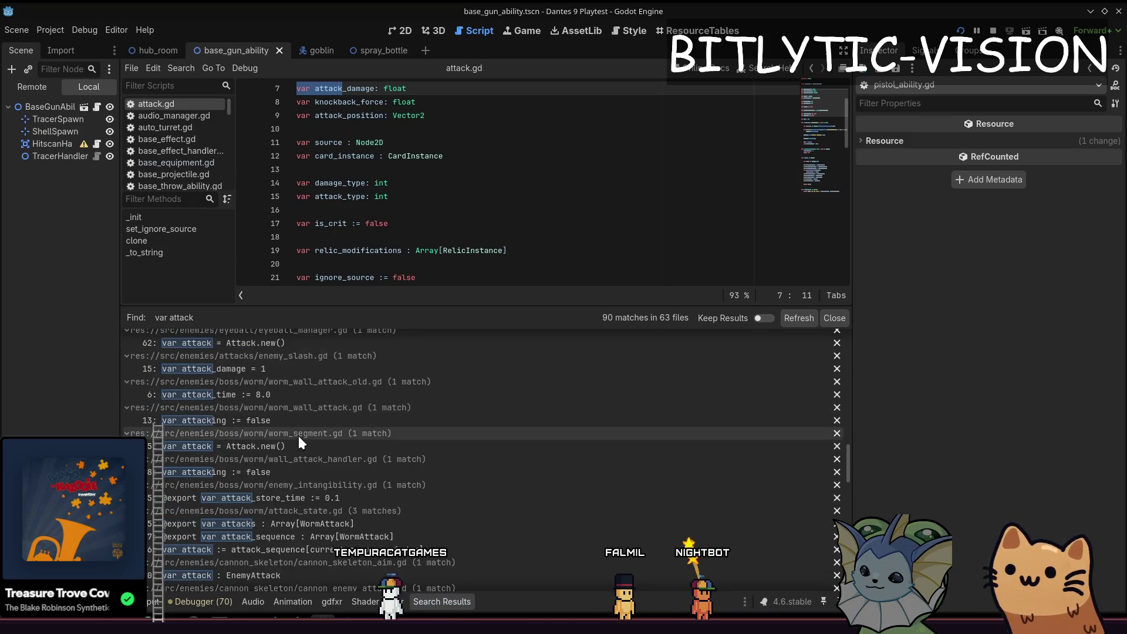
pyautogui.scroll(-6, 300, 440)
pyautogui.scroll(-3, 304, 436)
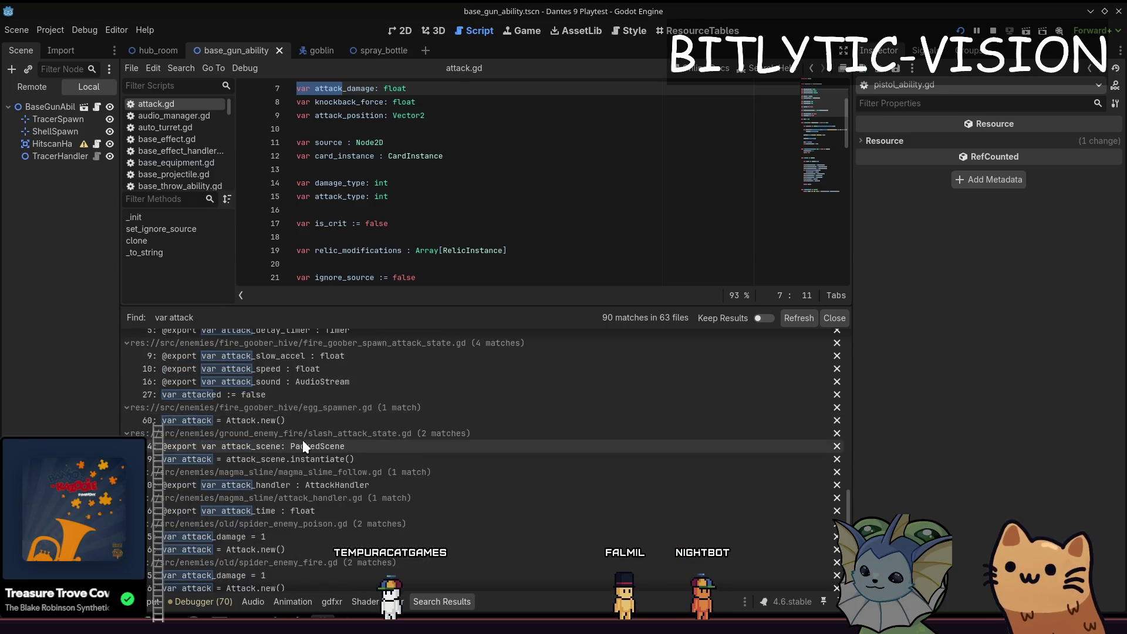
pyautogui.scroll(-3, 311, 431)
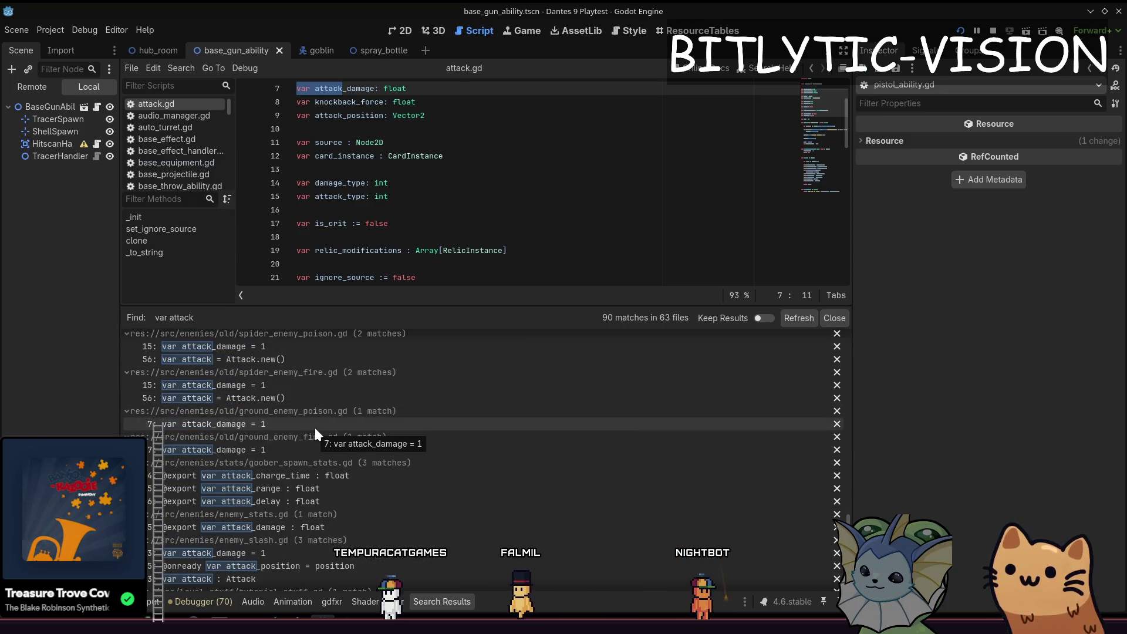
pyautogui.scroll(-3, 314, 428)
pyautogui.scroll(-3, 319, 416)
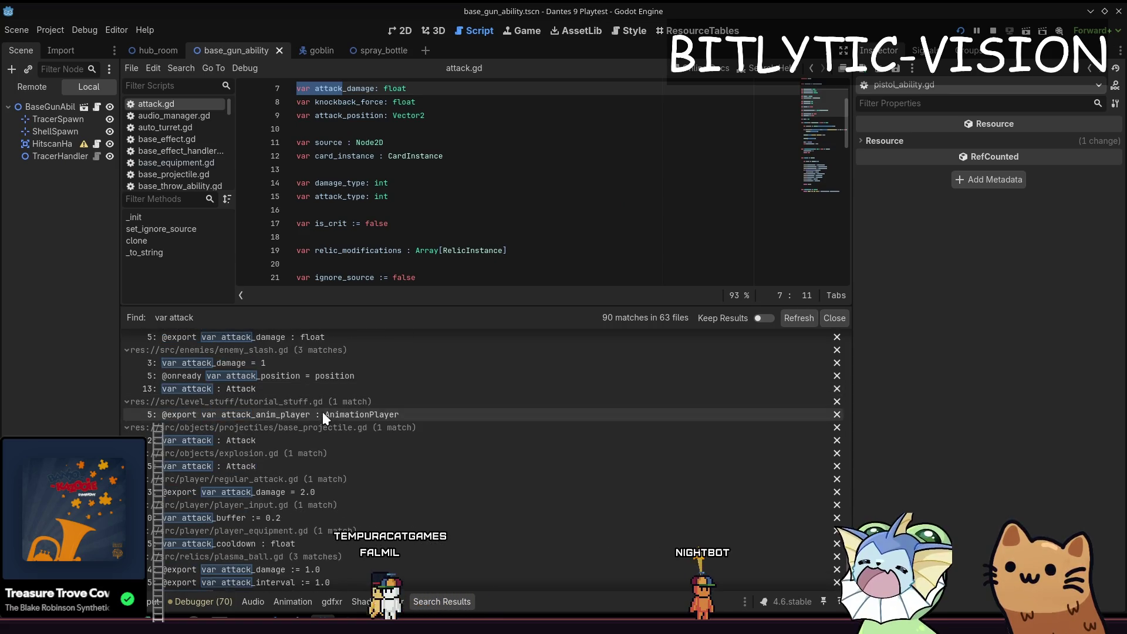
pyautogui.scroll(-3, 330, 403)
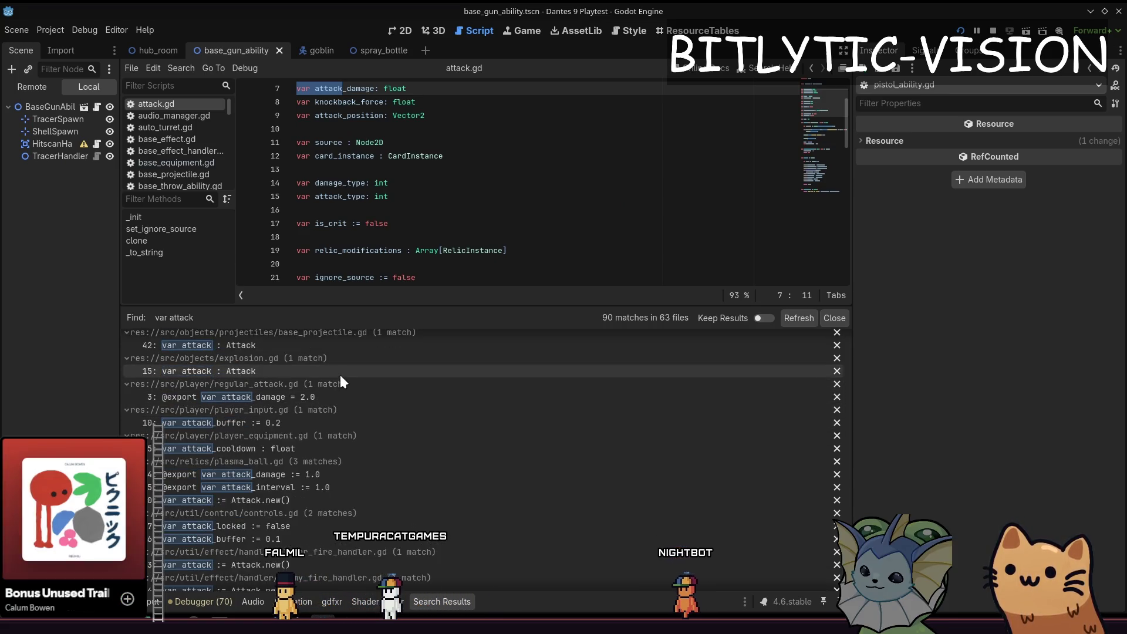
pyautogui.click(339, 396)
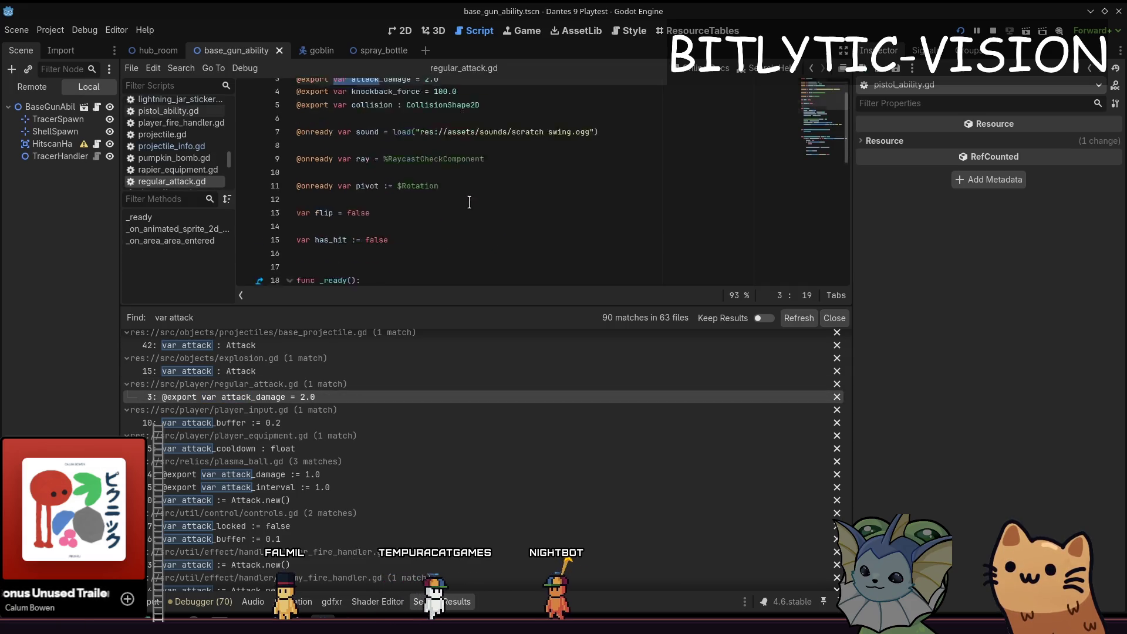
# Step: Inspect the Player.player source setup on line 22 and area.damage(attack) on line 42, then launch the game
pyautogui.scroll(-5, 467, 202)
pyautogui.click(492, 168)
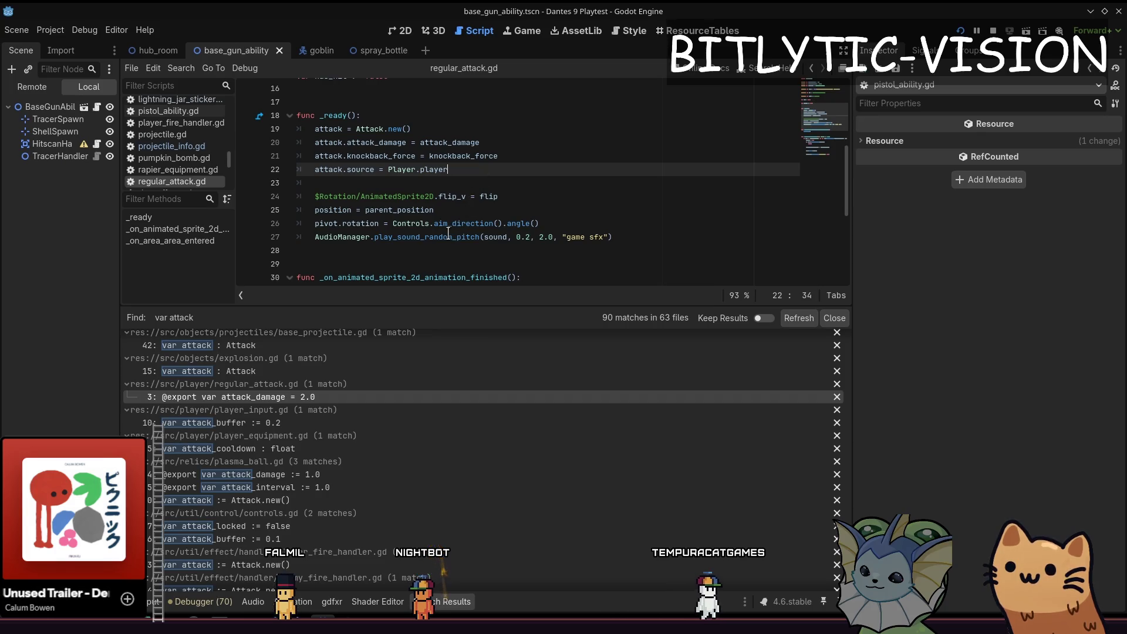
pyautogui.scroll(-5, 487, 178)
pyautogui.scroll(6, 490, 177)
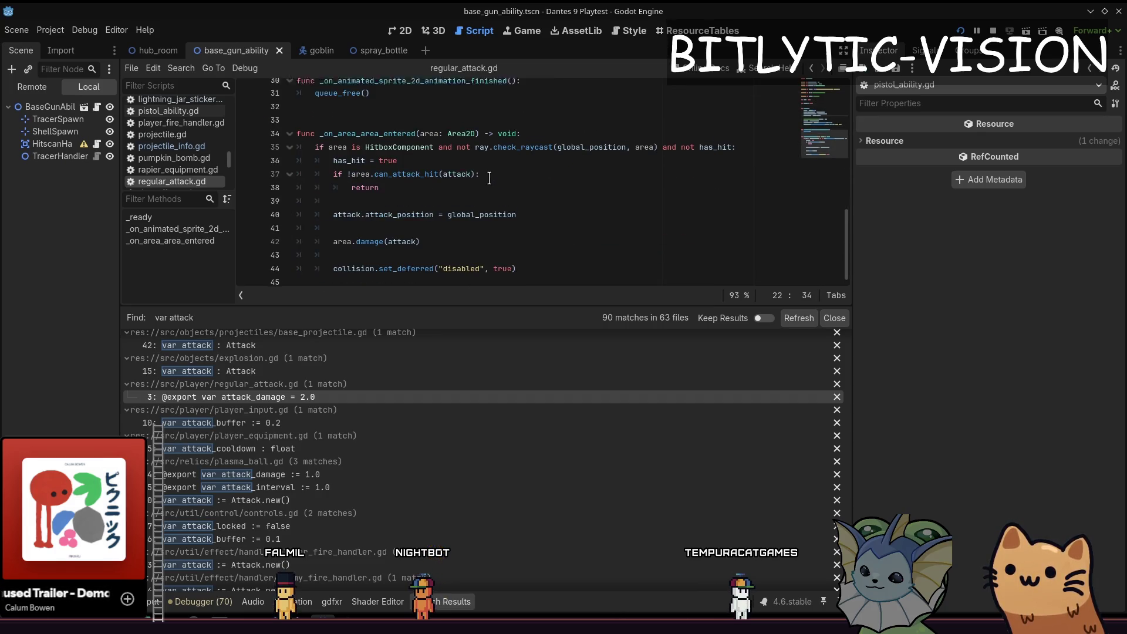
pyautogui.scroll(4, 489, 182)
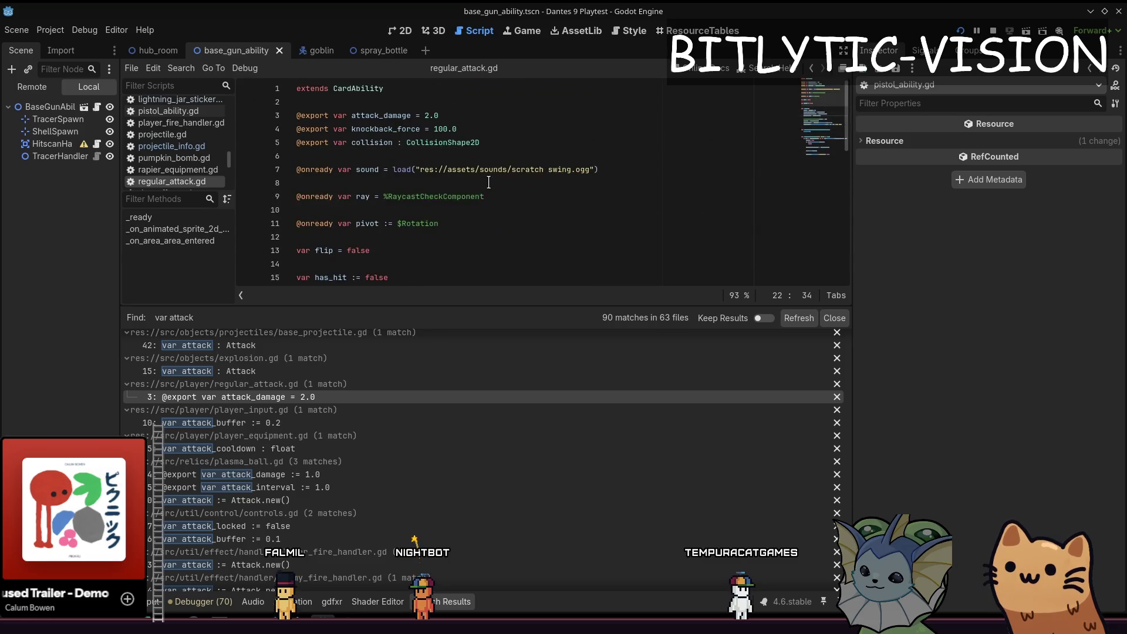
pyautogui.scroll(-6, 489, 182)
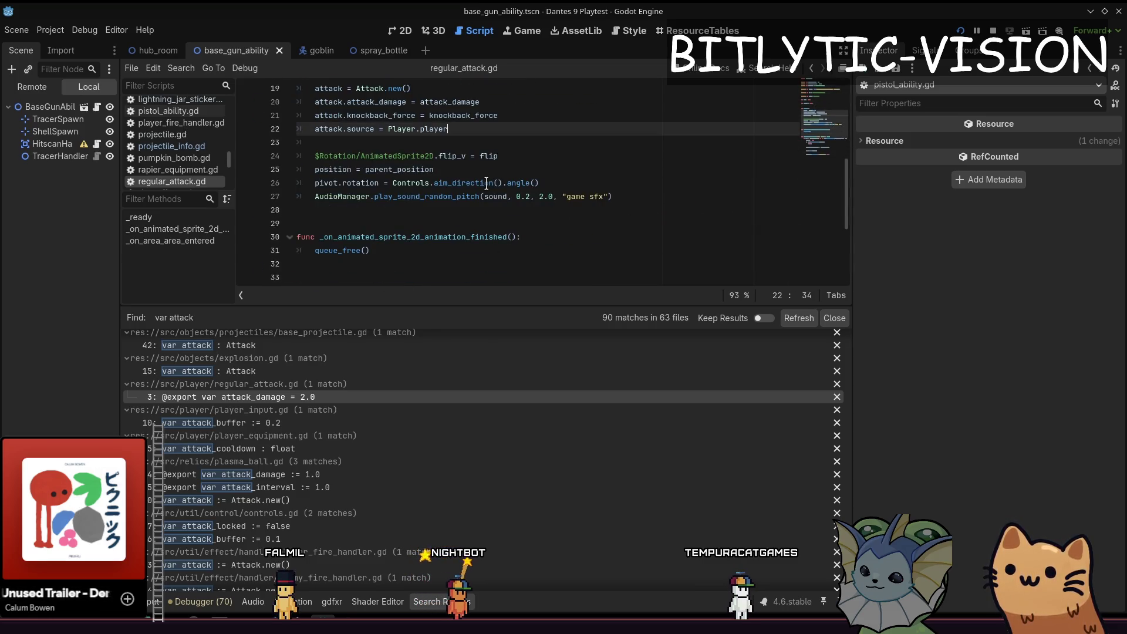
pyautogui.scroll(4, 479, 191)
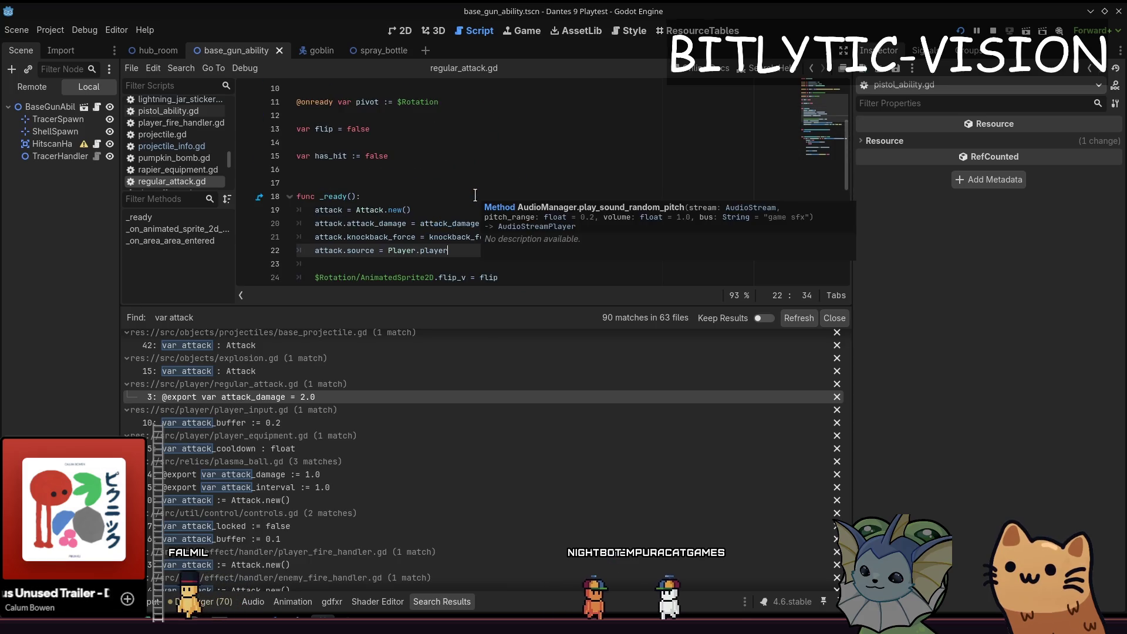
pyautogui.scroll(-4, 473, 199)
pyautogui.scroll(-4, 470, 194)
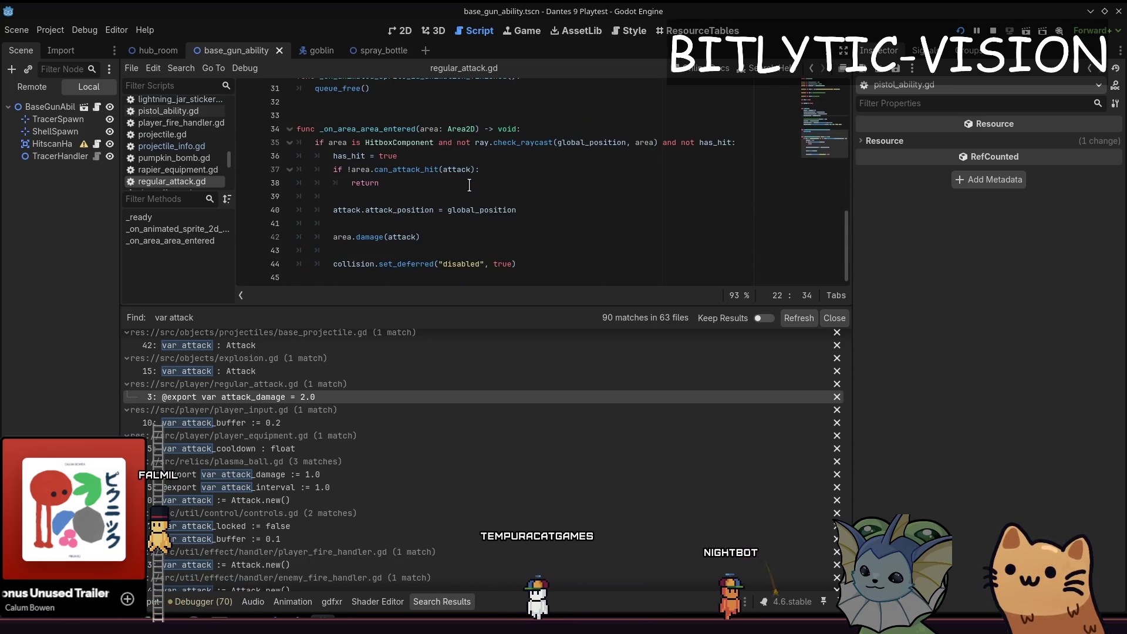
pyautogui.click(415, 236)
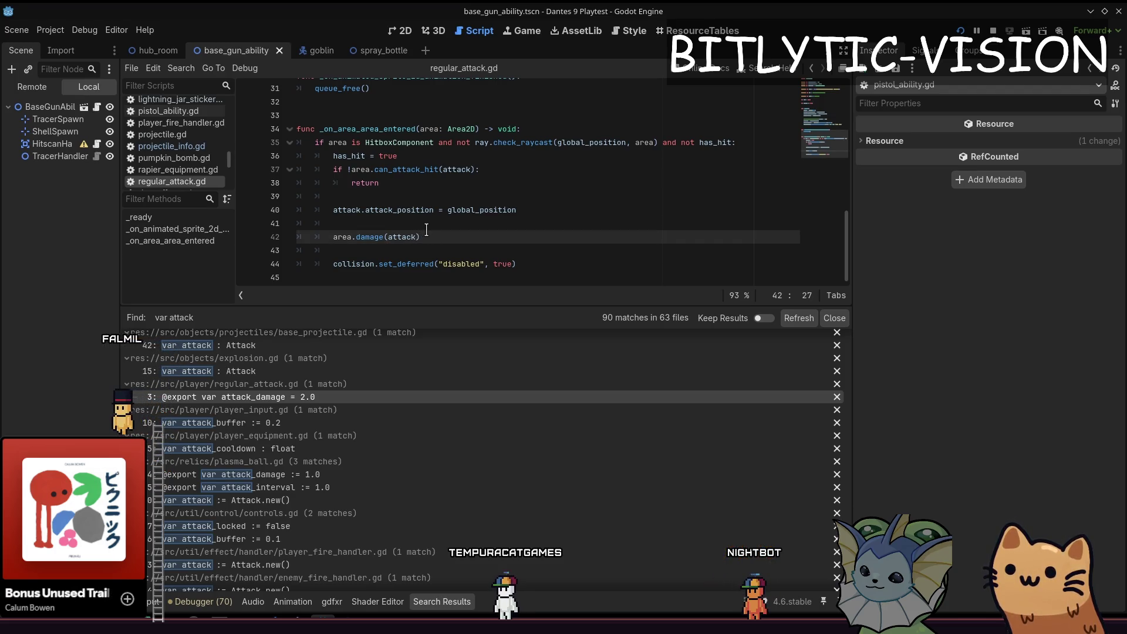
pyautogui.hotkey('alt', 'Tab')
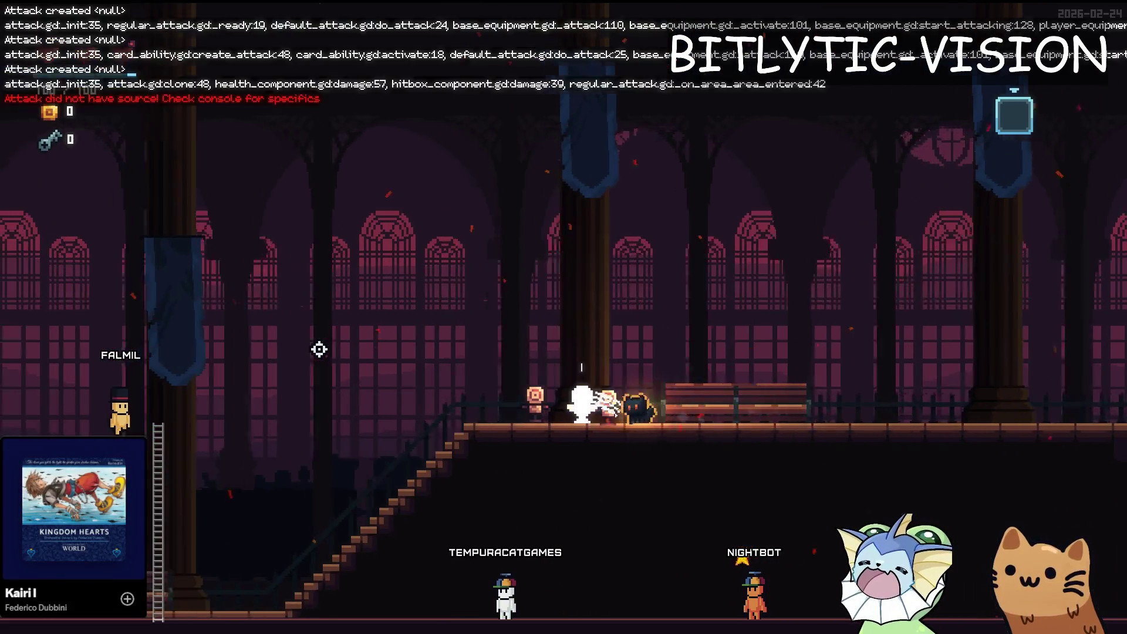
# Step: Walk toward the bench and fire several attacks, then close the game
pyautogui.press('d')
pyautogui.click(317, 351)
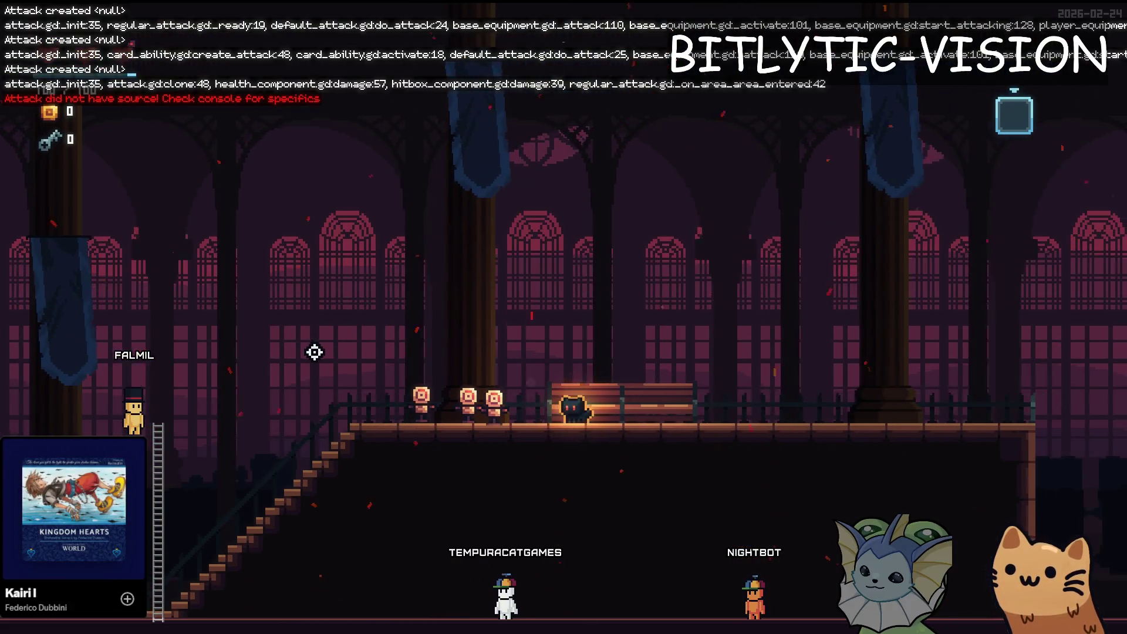
pyautogui.click(690, 147)
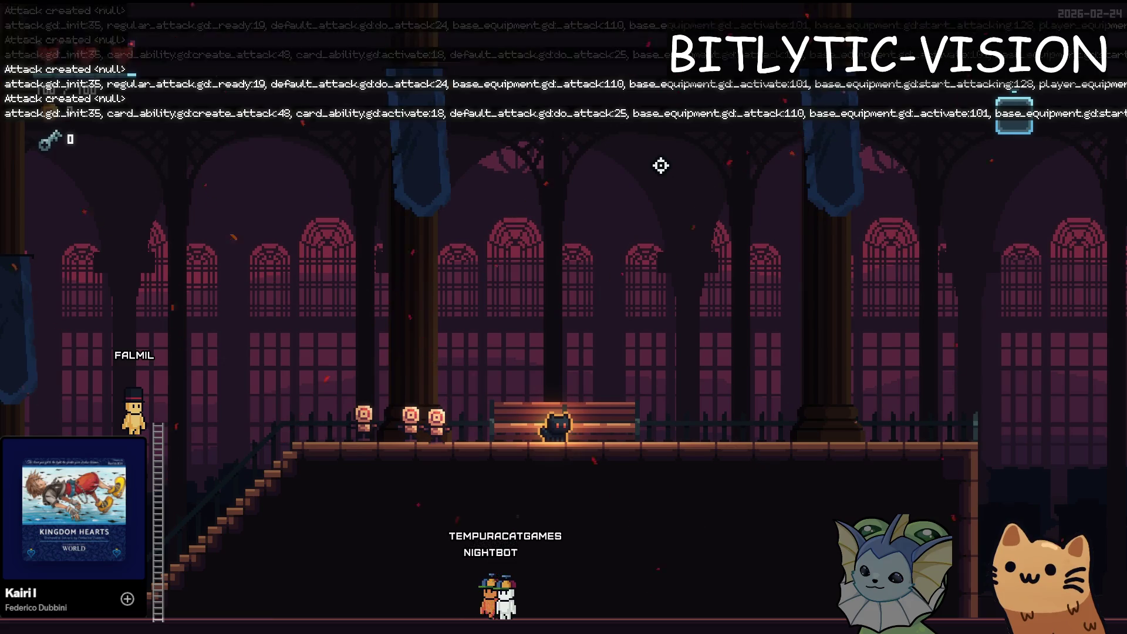
pyautogui.click(661, 166)
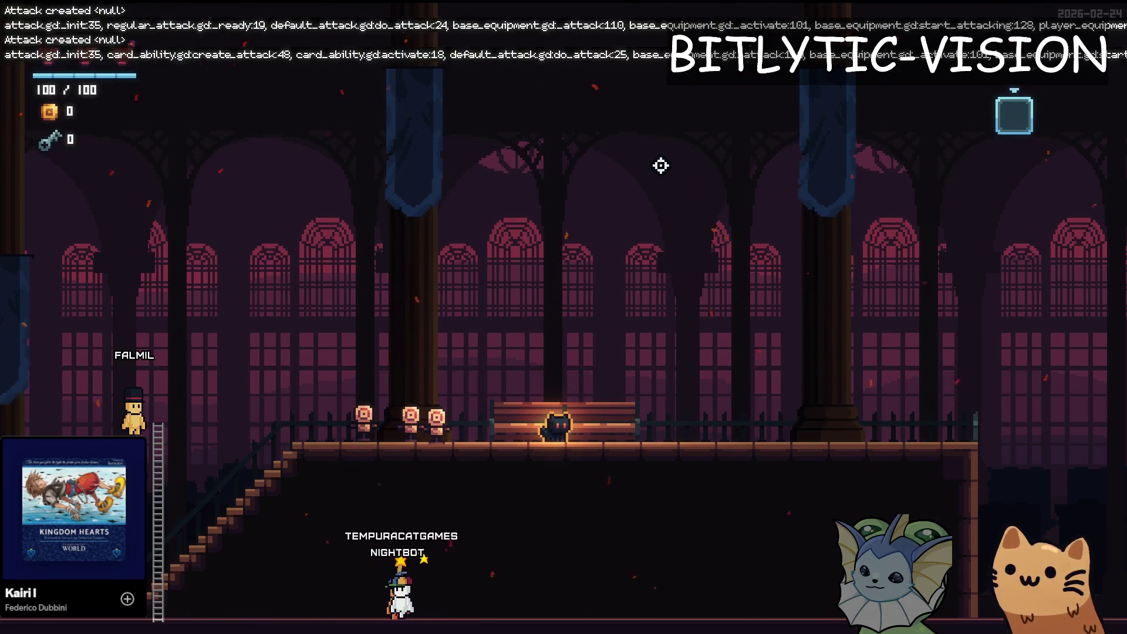
pyautogui.press('F8')
# Step: Rerun the game, hit a training dummy to trigger the source error, and view the logged errors
pyautogui.scroll(2, 511, 143)
pyautogui.scroll(1, 512, 143)
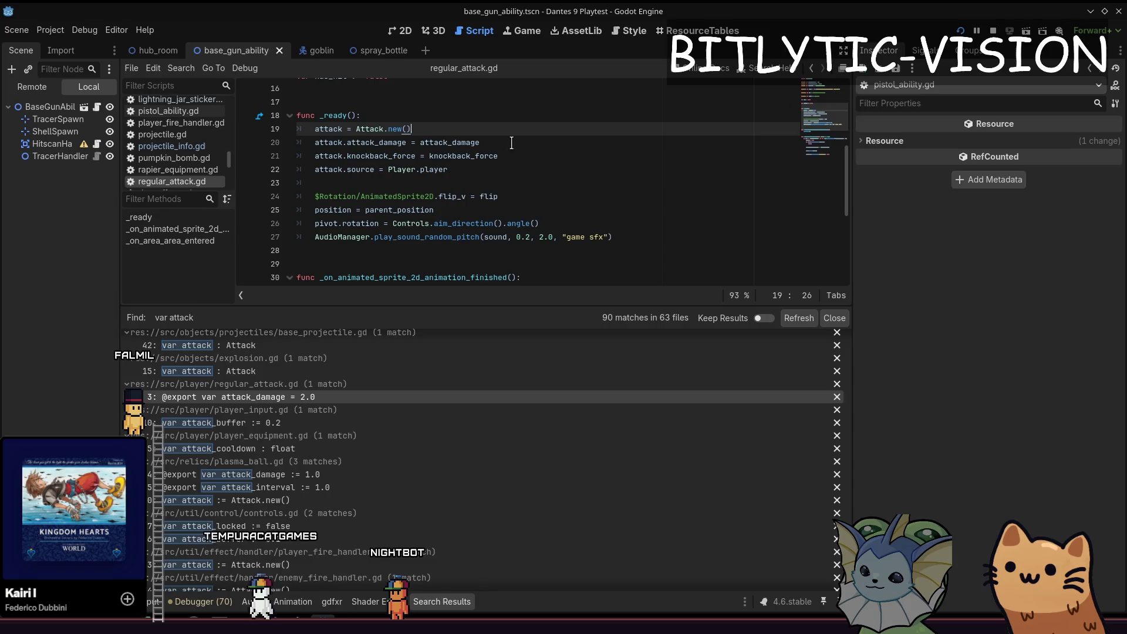
pyautogui.hotkey('alt', 'Tab')
pyautogui.click(537, 136)
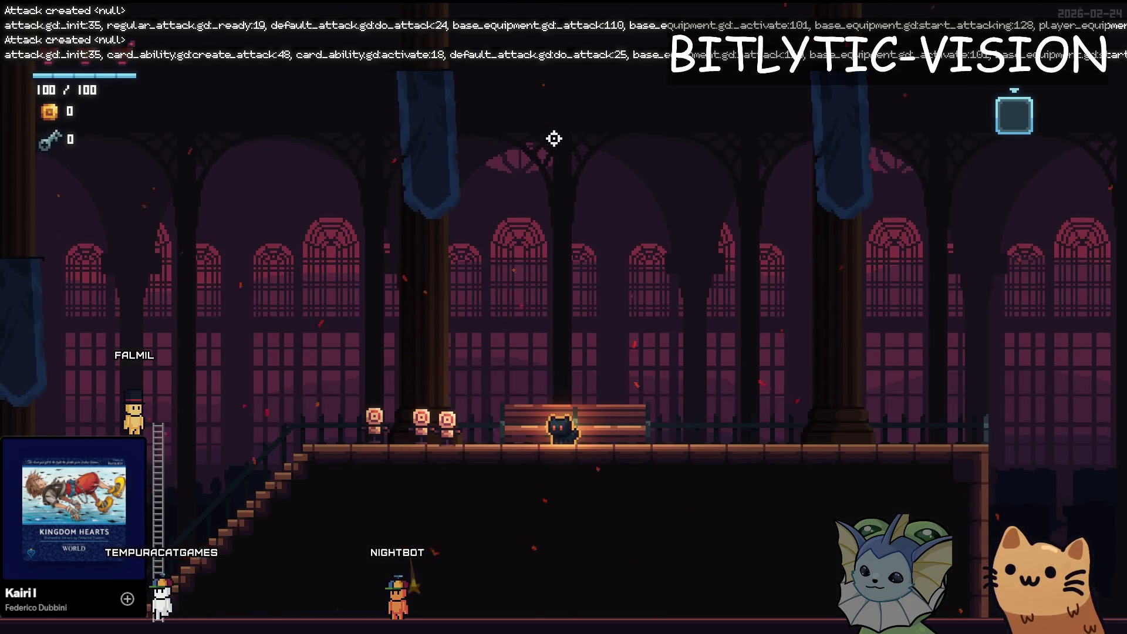
pyautogui.press('a')
pyautogui.click(351, 280)
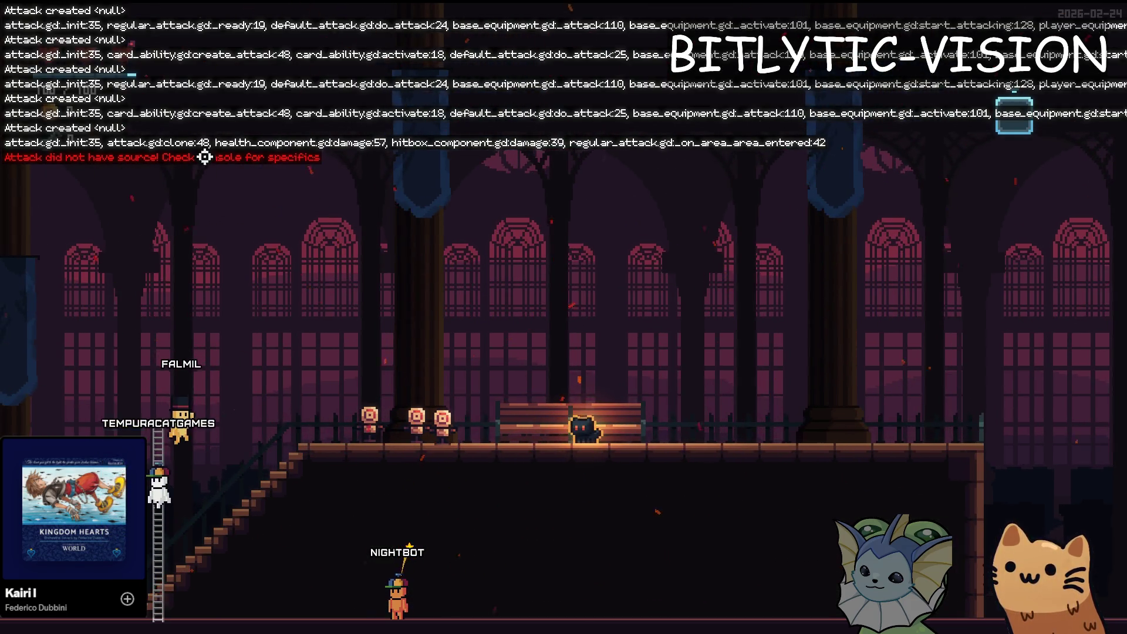
pyautogui.hotkey('alt', 'Tab')
pyautogui.click(152, 602)
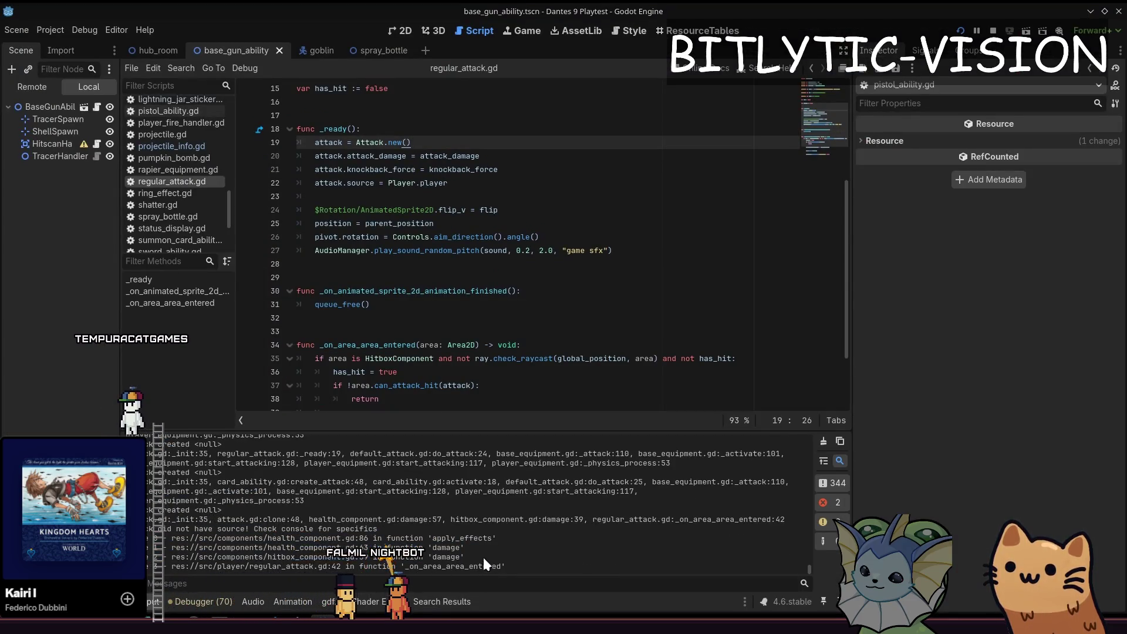
# Step: Select the error's stack trace and compare the attack_position line 40 with the attack.source line 22
pyautogui.moveTo(504, 565)
pyautogui.mouseDown()
pyautogui.moveTo(411, 499)
pyautogui.moveTo(317, 528)
pyautogui.mouseUp()
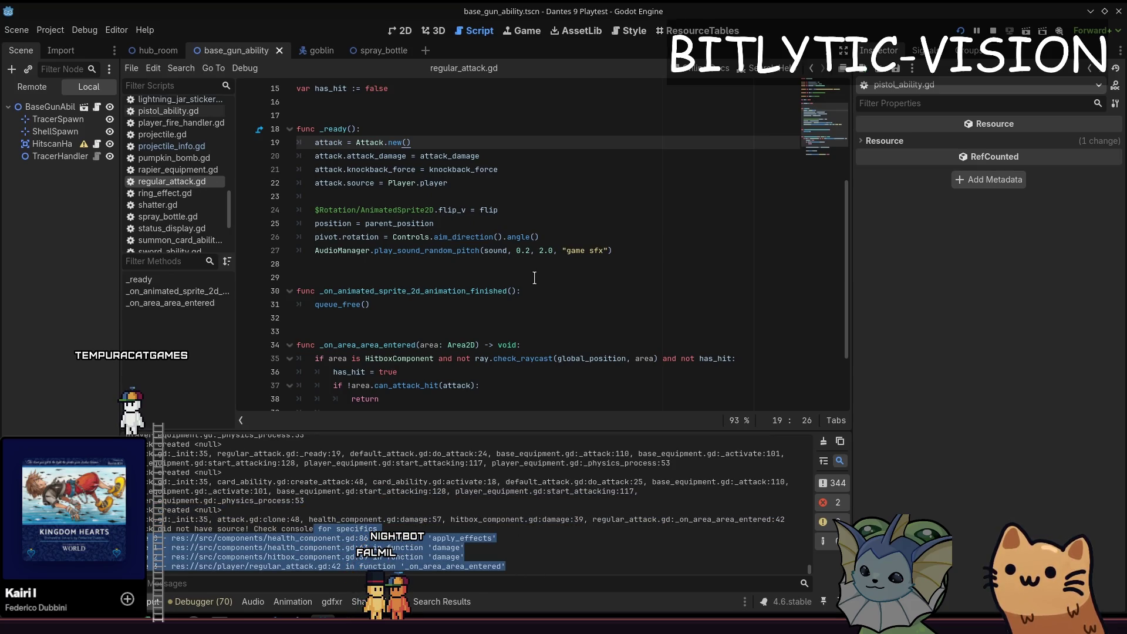
pyautogui.scroll(-2, 534, 277)
pyautogui.click(524, 333)
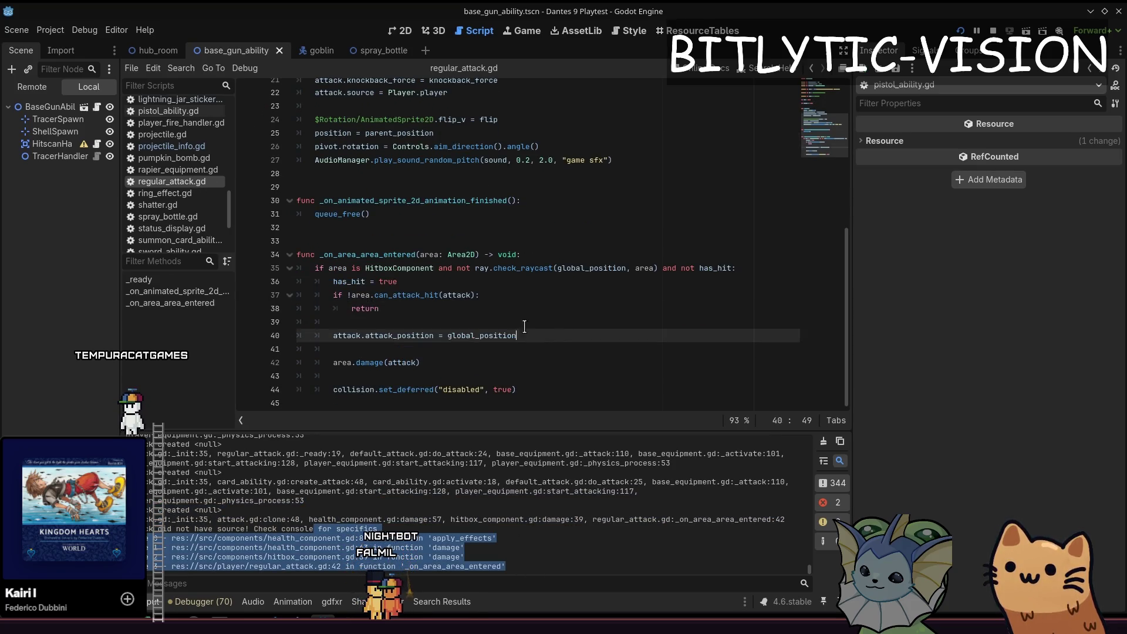
pyautogui.moveTo(524, 327); pyautogui.dragTo(301, 336)
pyautogui.click(561, 330)
pyautogui.scroll(3, 441, 218)
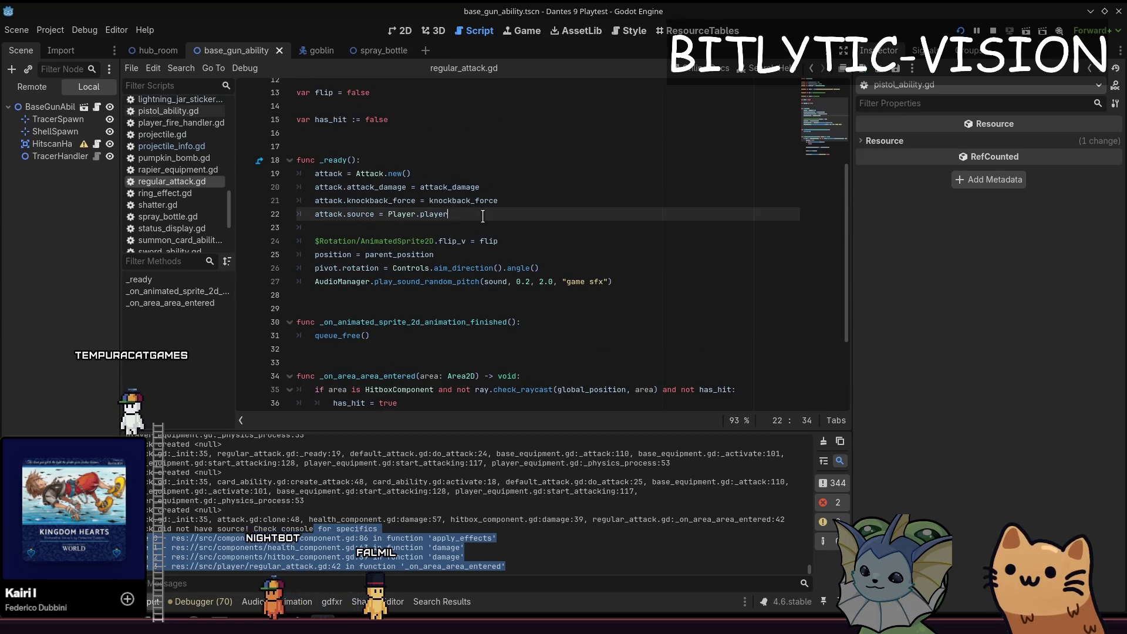
pyautogui.moveTo(482, 216); pyautogui.dragTo(301, 212)
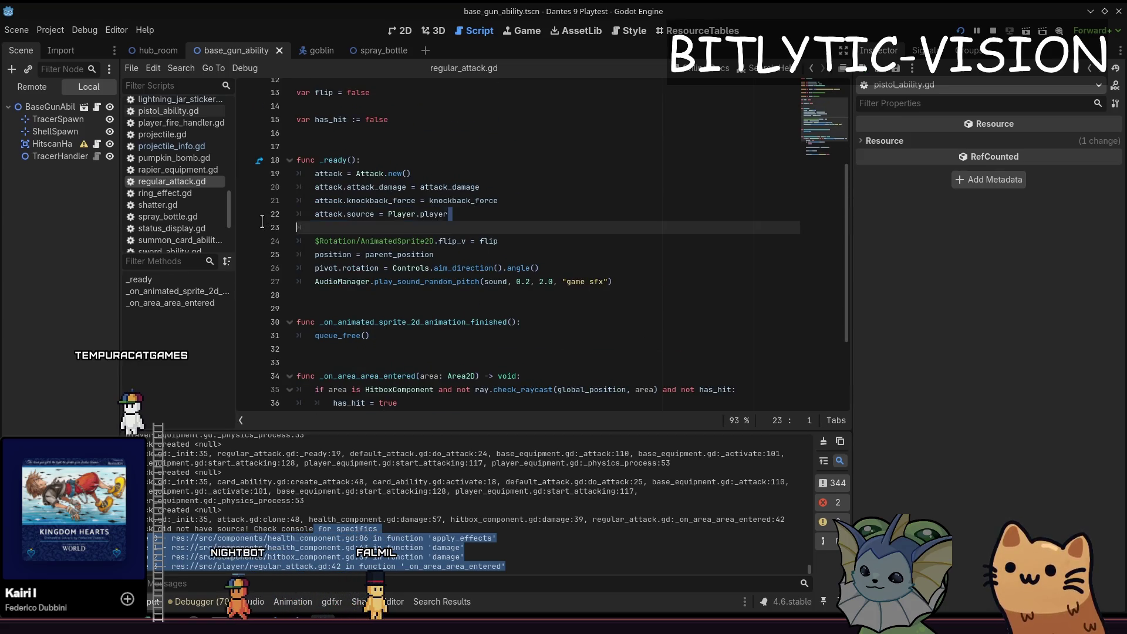
pyautogui.click(531, 212)
pyautogui.scroll(-1, 531, 209)
pyautogui.scroll(-1, 537, 202)
pyautogui.scroll(1, 543, 197)
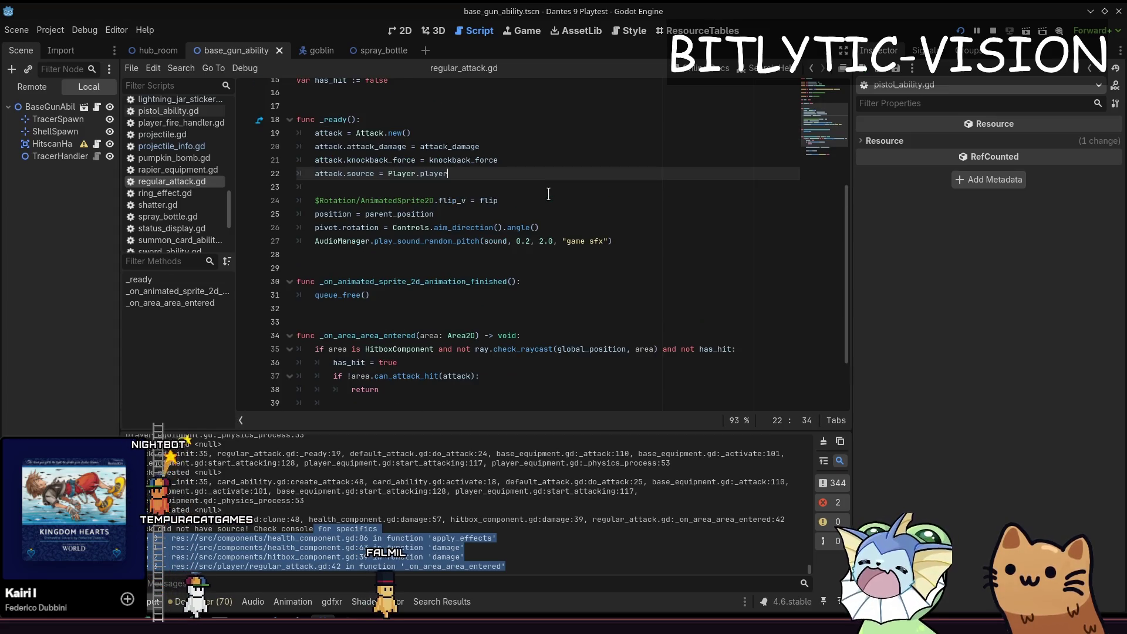
# Step: Insert 'attack.source = Player.player' before attack_position in the hit handler, then save and run
pyautogui.press('Return')
pyautogui.press('Return')
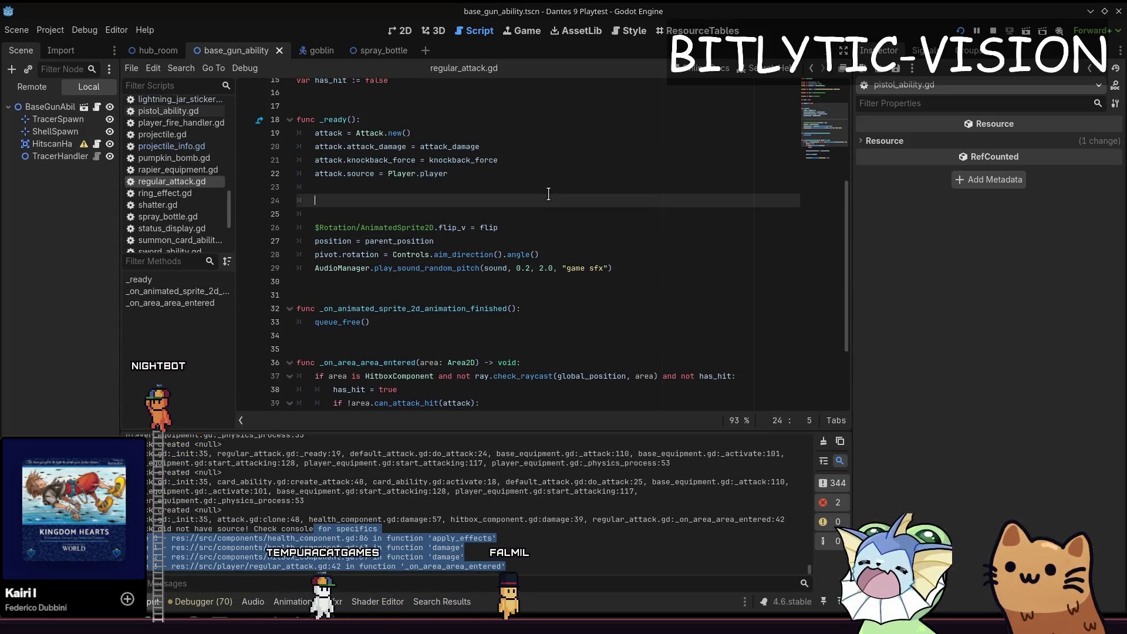
pyautogui.press('BackSpace')
pyautogui.press('BackSpace')
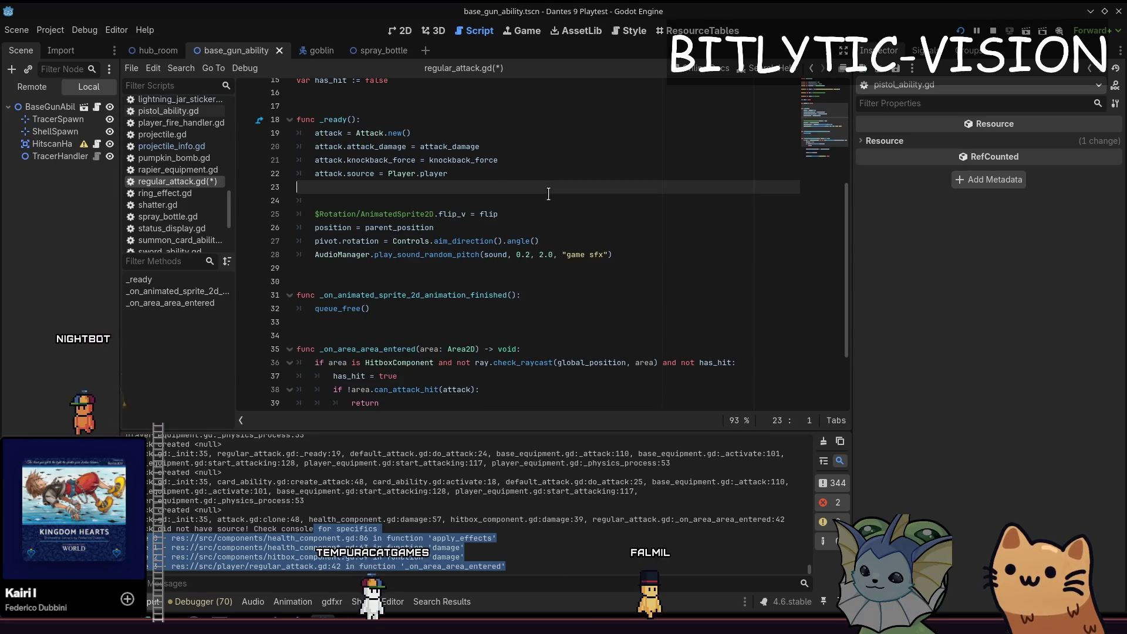
pyautogui.press('Delete')
pyautogui.press('Return')
pyautogui.press('Return')
pyautogui.press('Up')
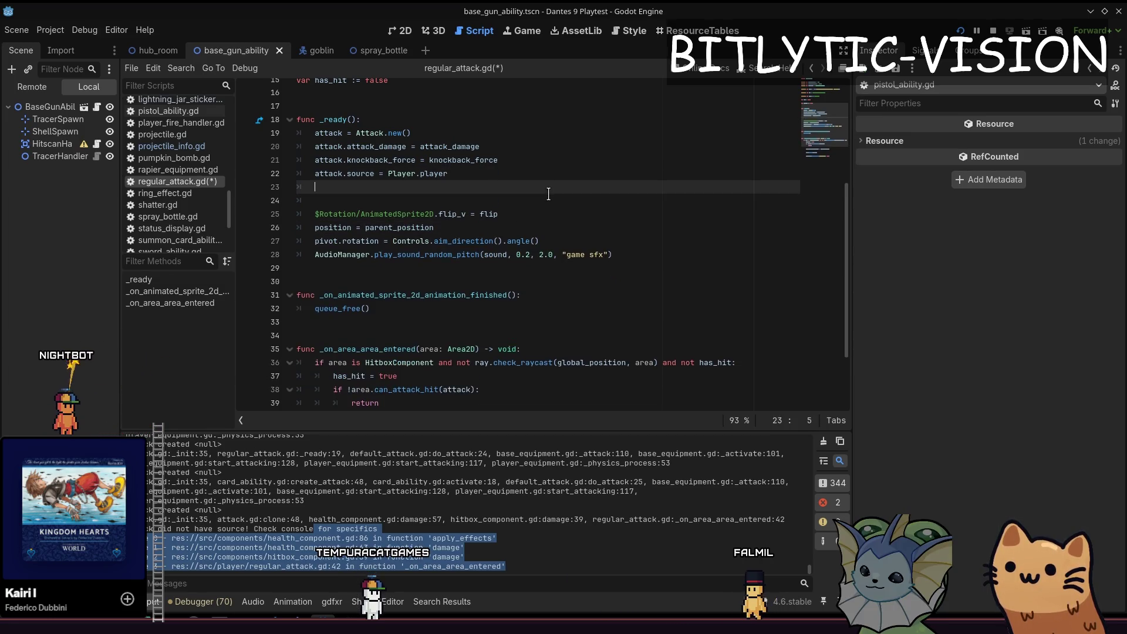
pyautogui.write('c')
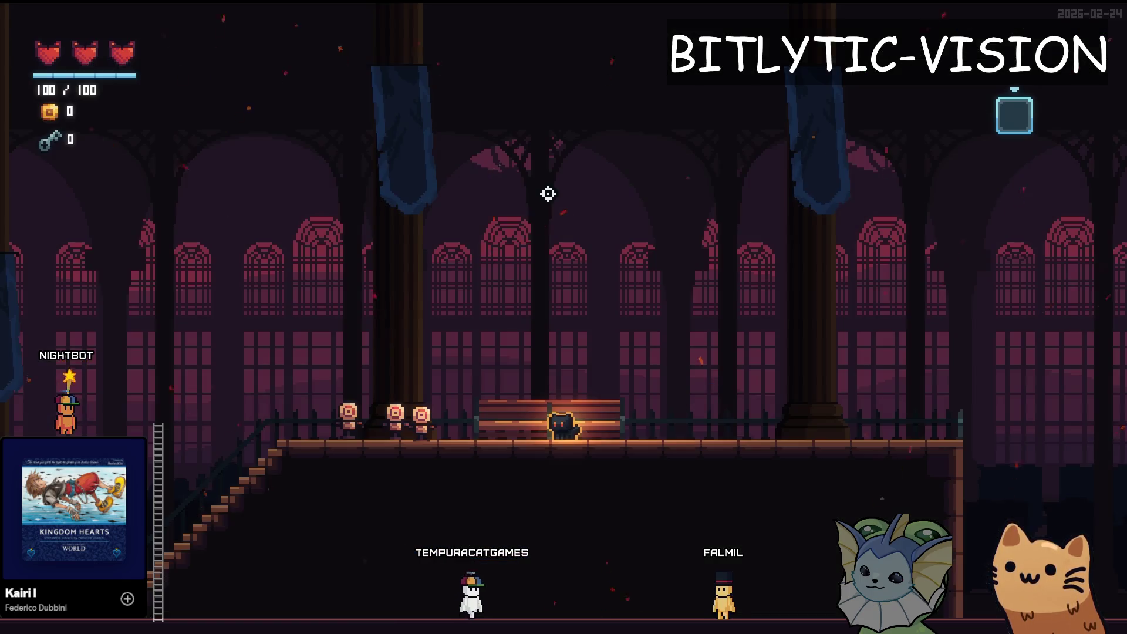
pyautogui.press('F8')
pyautogui.press('Up')
pyautogui.press('Up')
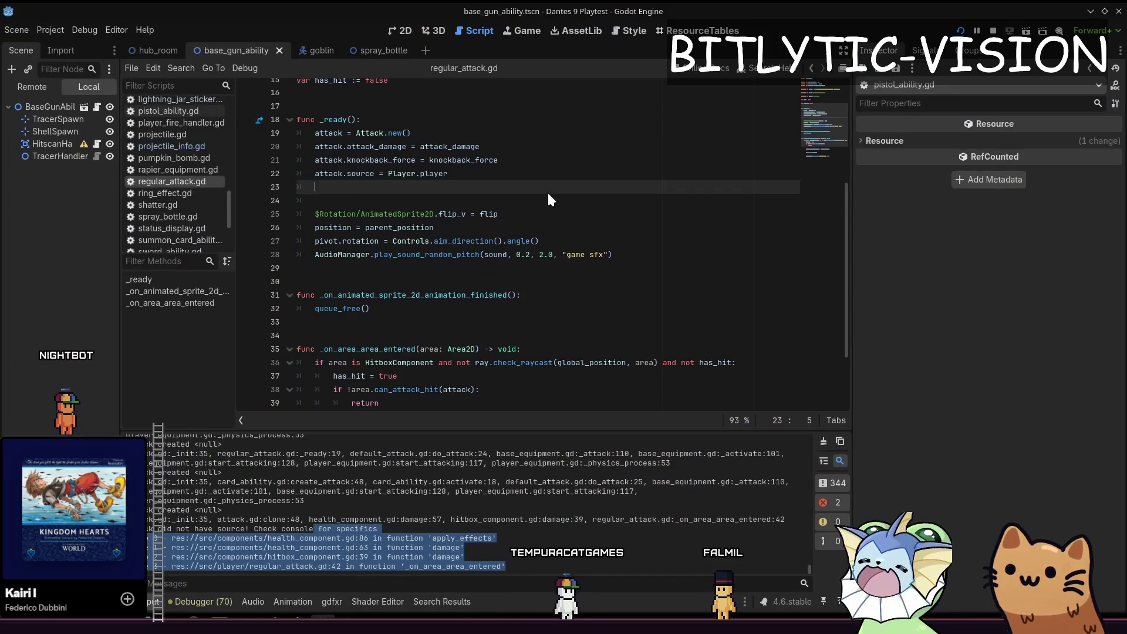
pyautogui.press('Down')
pyautogui.press('Down')
pyautogui.press('Down')
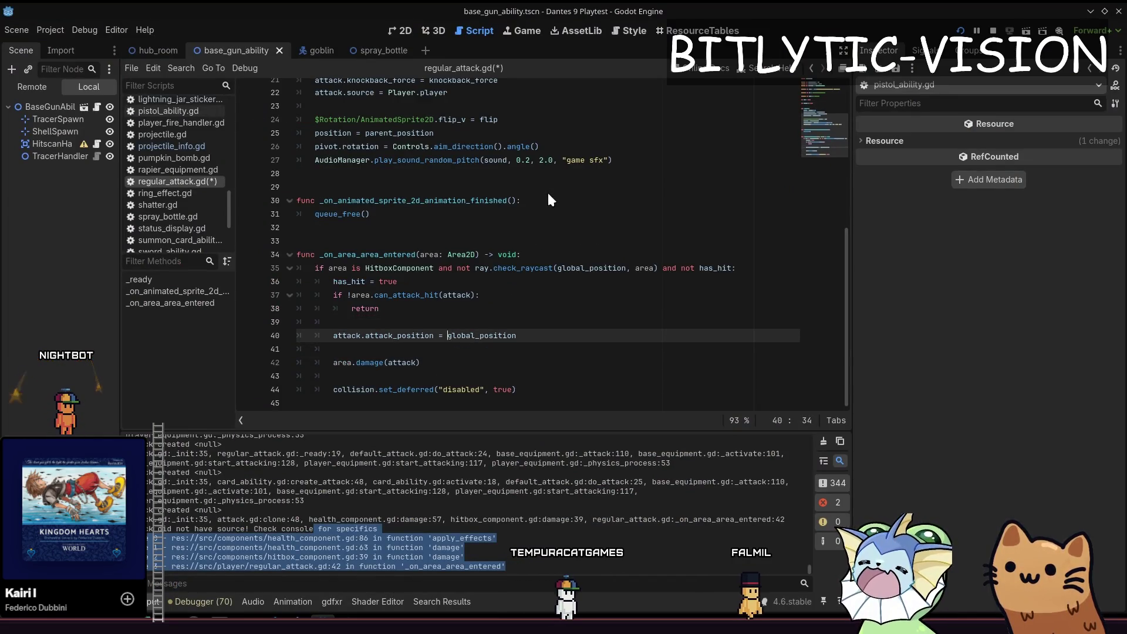
pyautogui.press('Return')
pyautogui.press('Up')
pyautogui.press('Up')
pyautogui.press('Up')
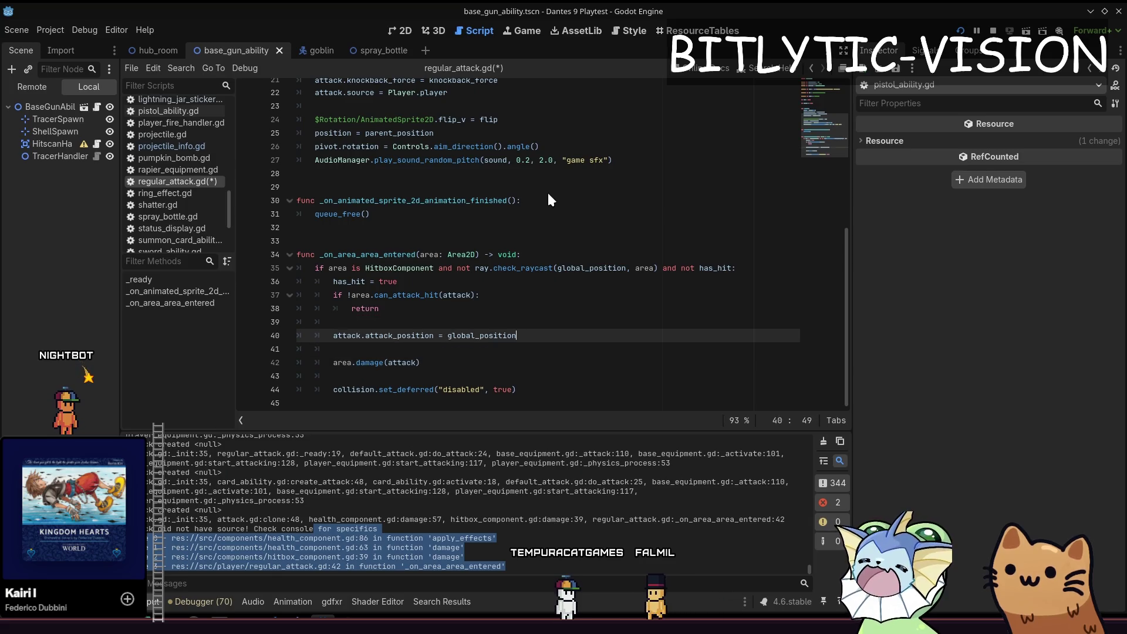
pyautogui.press('Return')
pyautogui.write('attack.source')
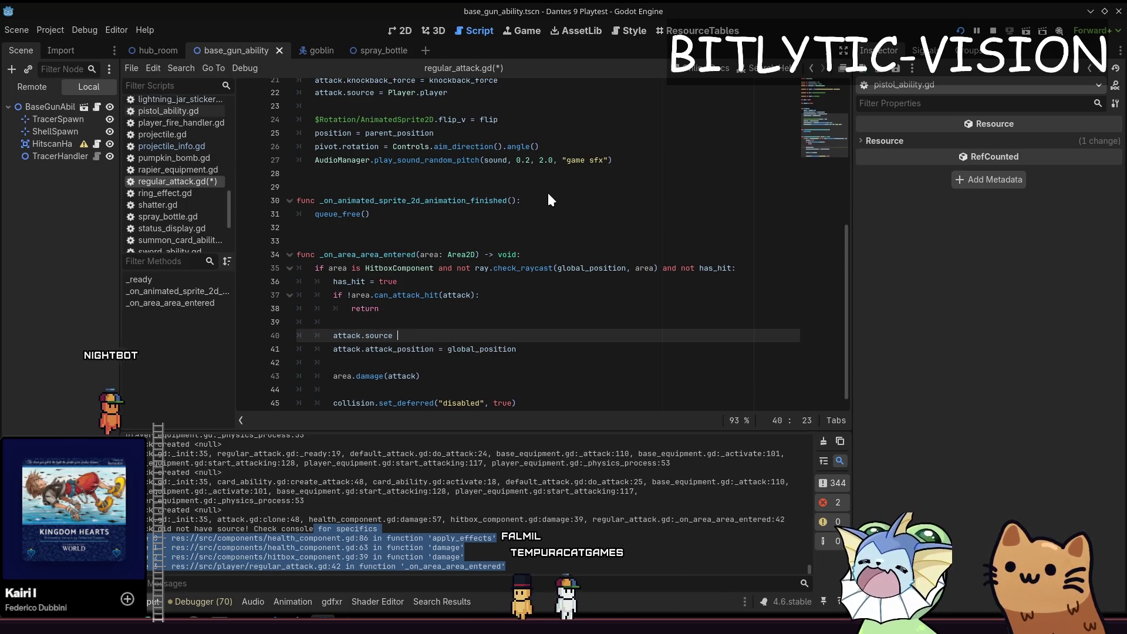
pyautogui.write('= Player.player')
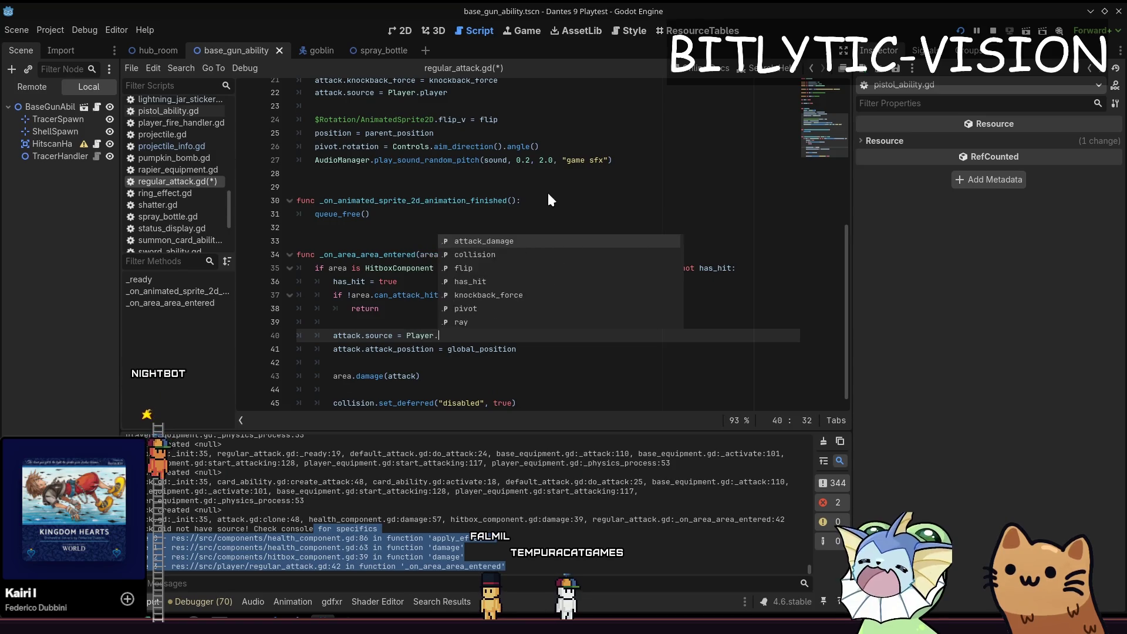
pyautogui.hotkey('ctrl', 's')
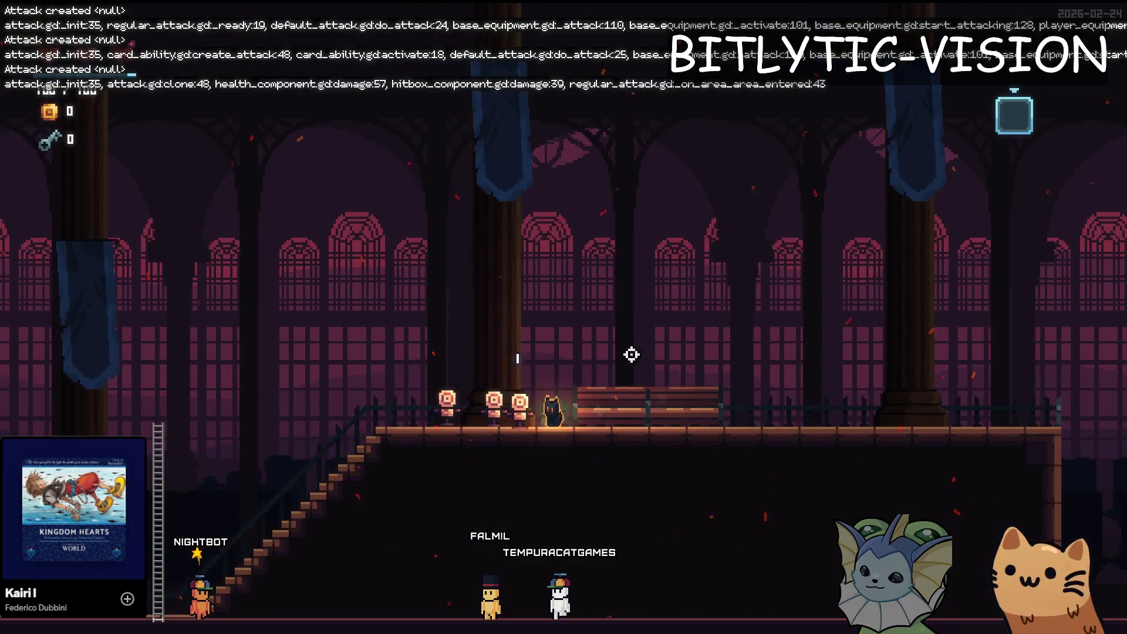
# Step: Walk among the dummies attacking them to confirm the missing-source error is gone, then return to the editor
pyautogui.press('d')
pyautogui.click(337, 370)
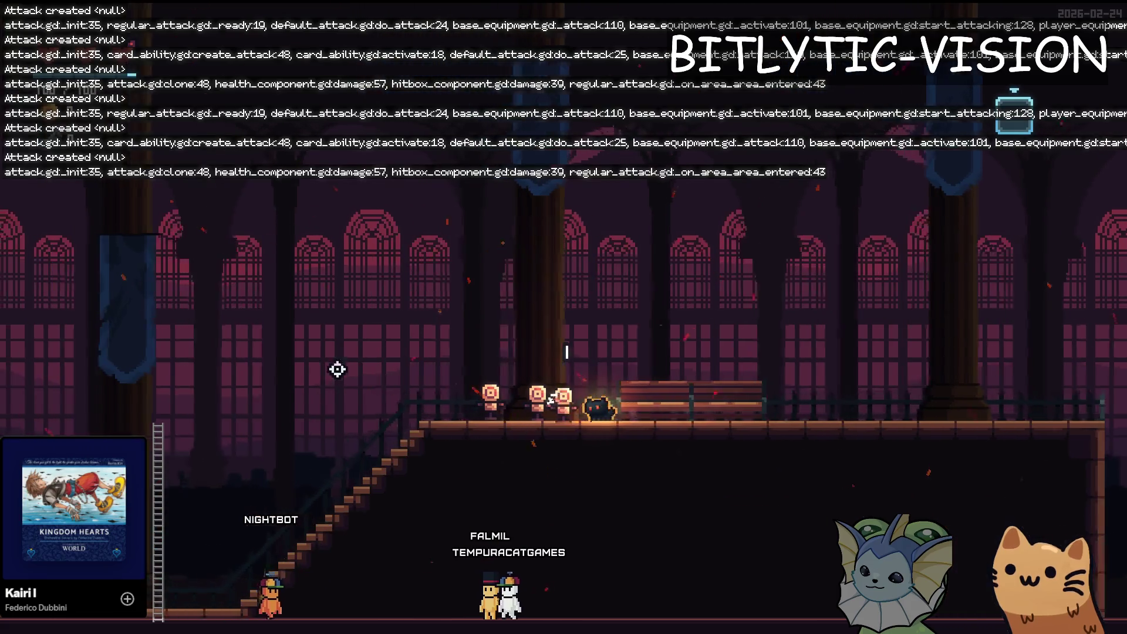
pyautogui.click(782, 377)
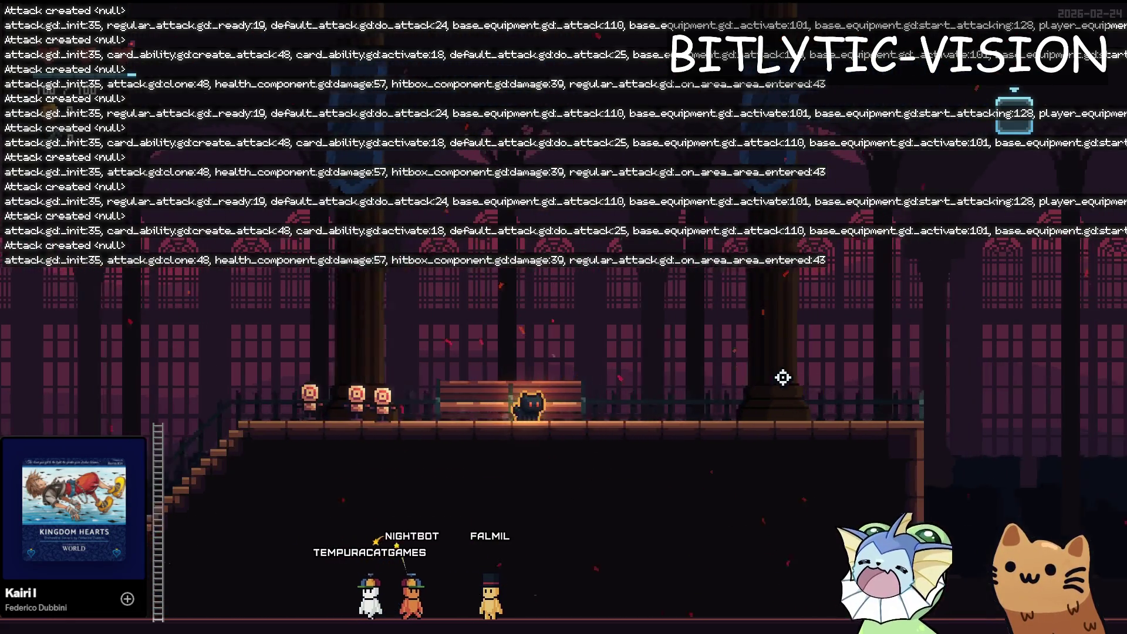
pyautogui.press('d')
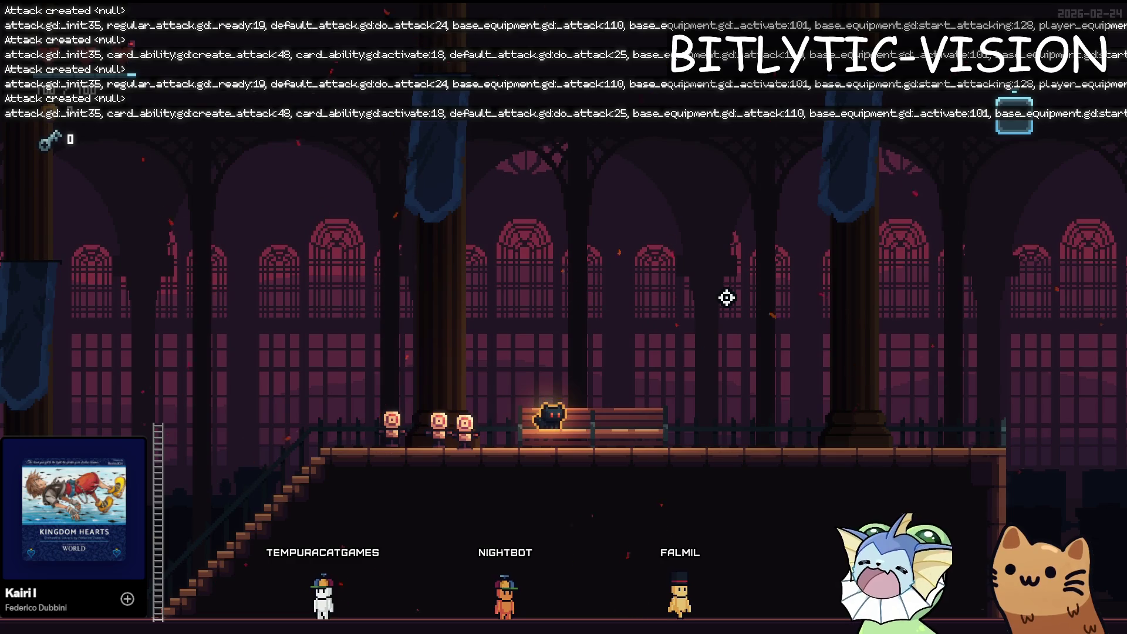
pyautogui.press('space')
pyautogui.press('a')
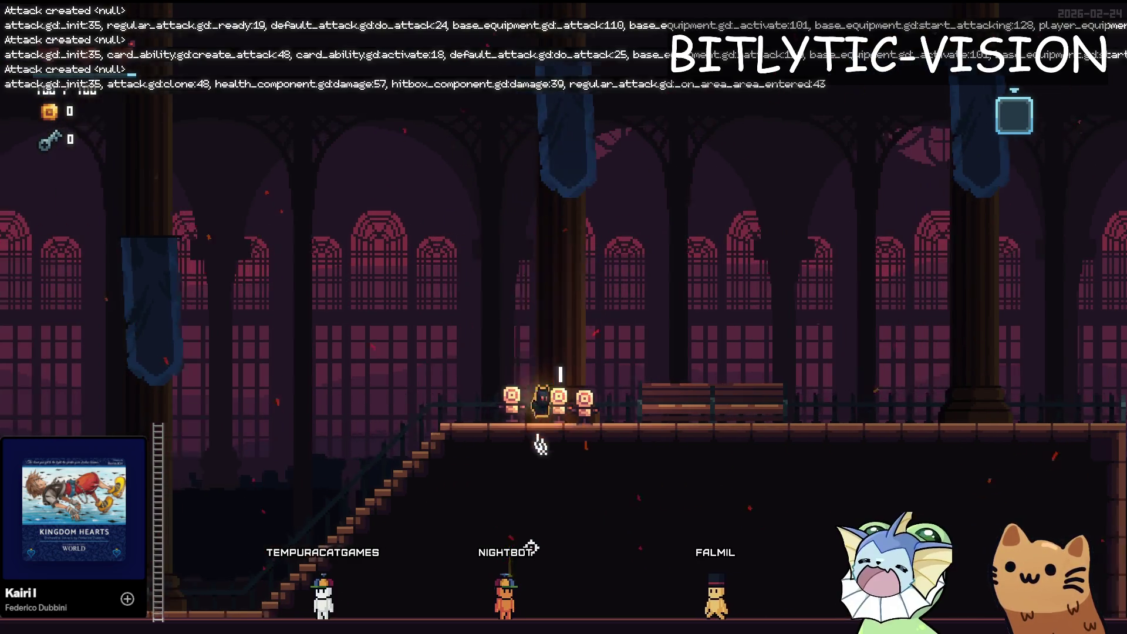
pyautogui.hotkey('alt', 'Tab')
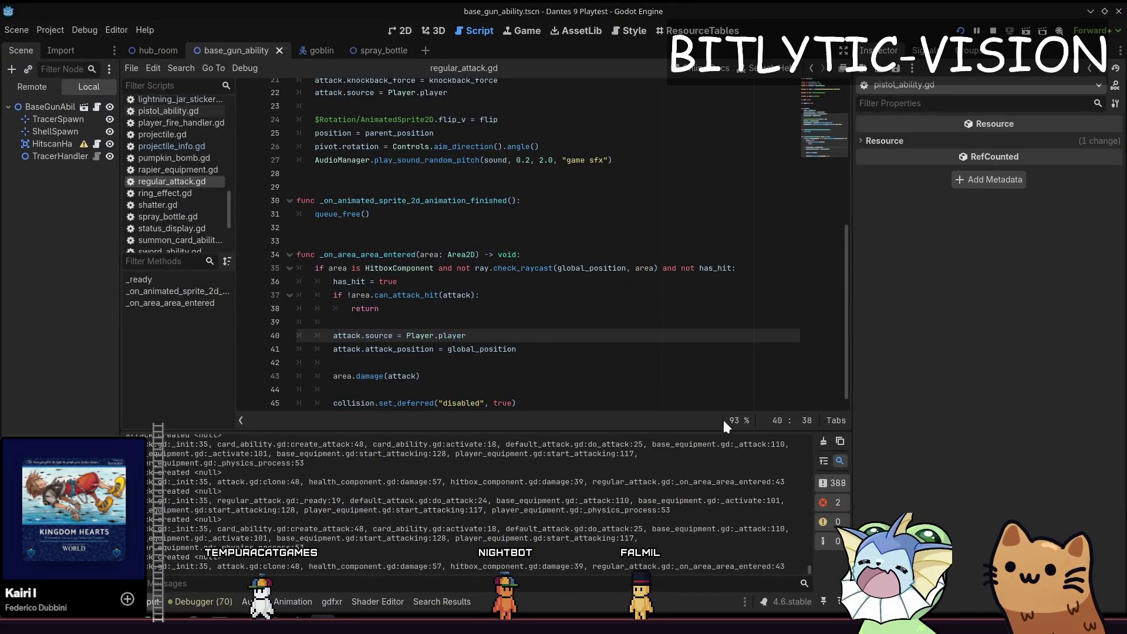
# Step: Clear the output log and move the caret through the damage and queue_free calls in the hit handler
pyautogui.click(823, 441)
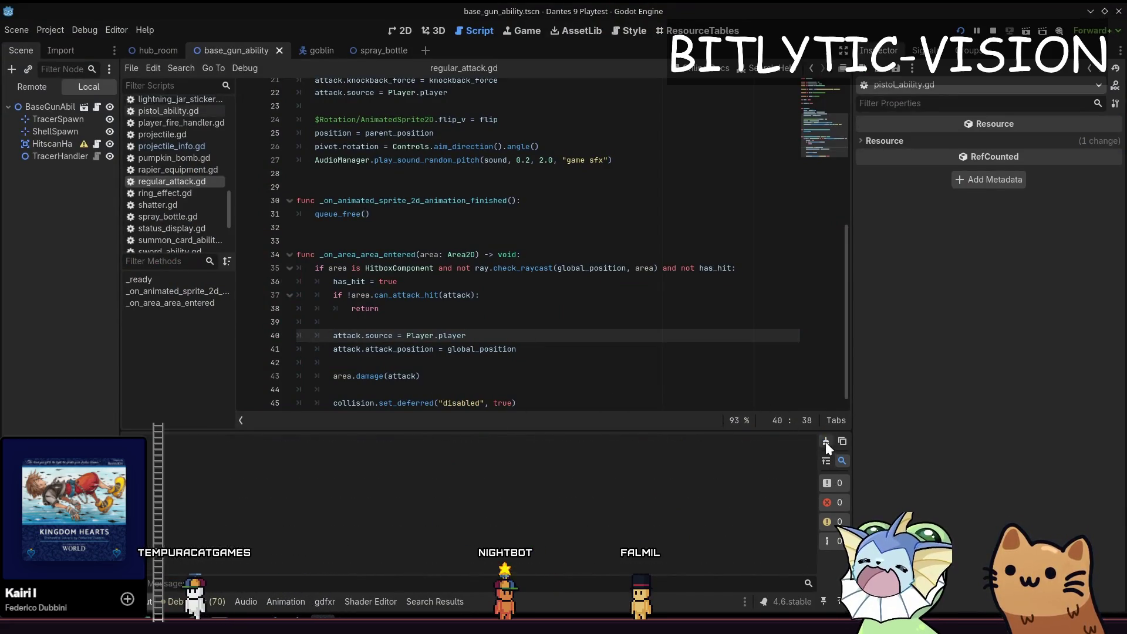
pyautogui.click(528, 374)
pyautogui.scroll(-1, 537, 307)
pyautogui.click(492, 201)
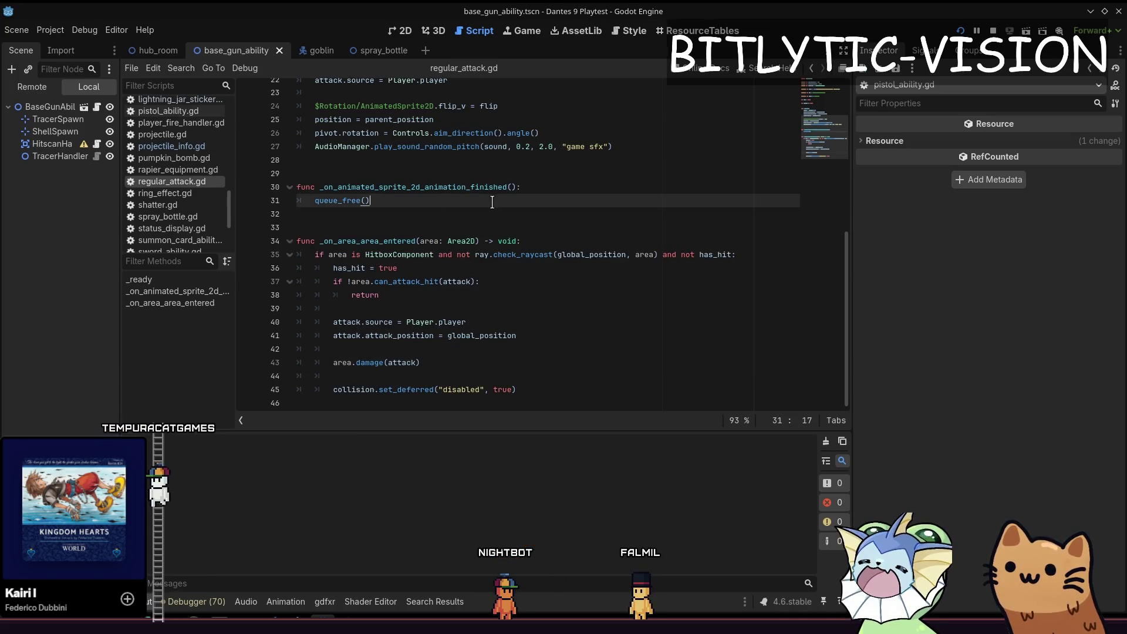
pyautogui.click(483, 360)
pyautogui.click(508, 339)
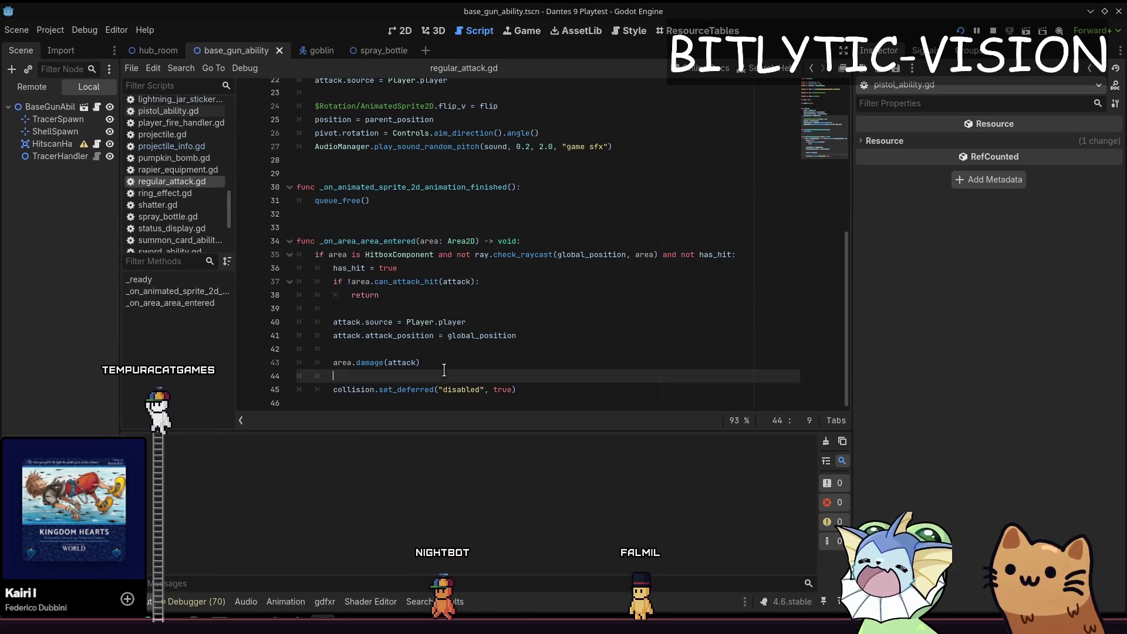
pyautogui.hotkey('shift', 'alt', 'o')
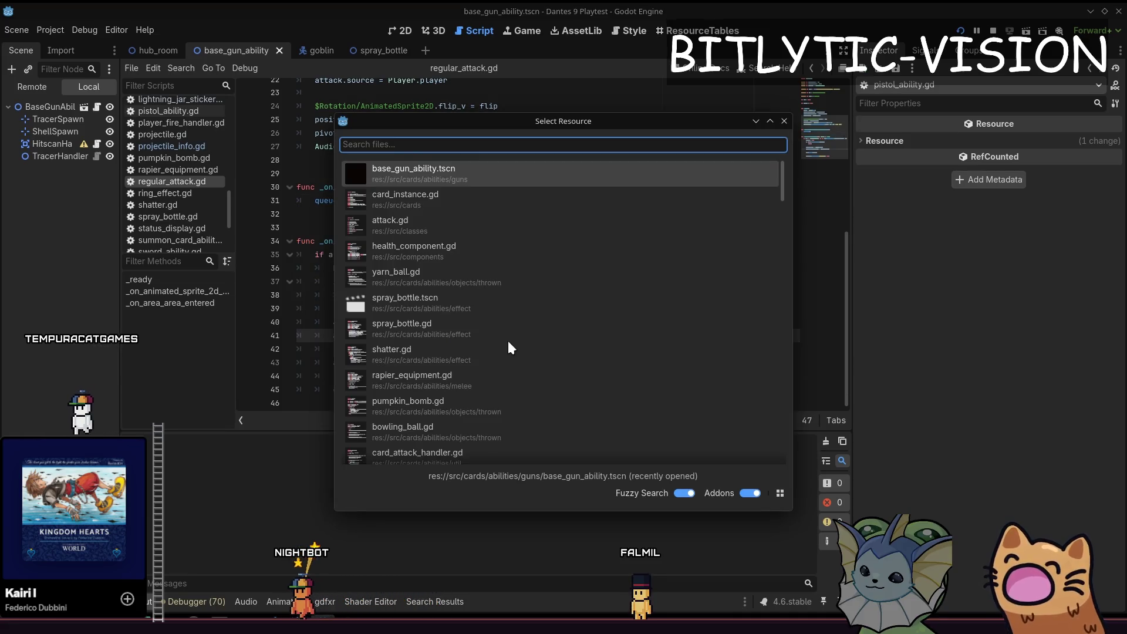
pyautogui.press('Escape')
# Step: Step through the attack.source and attack_position lines up to just above the animation-finished function
pyautogui.scroll(2, 508, 344)
pyautogui.press('Up')
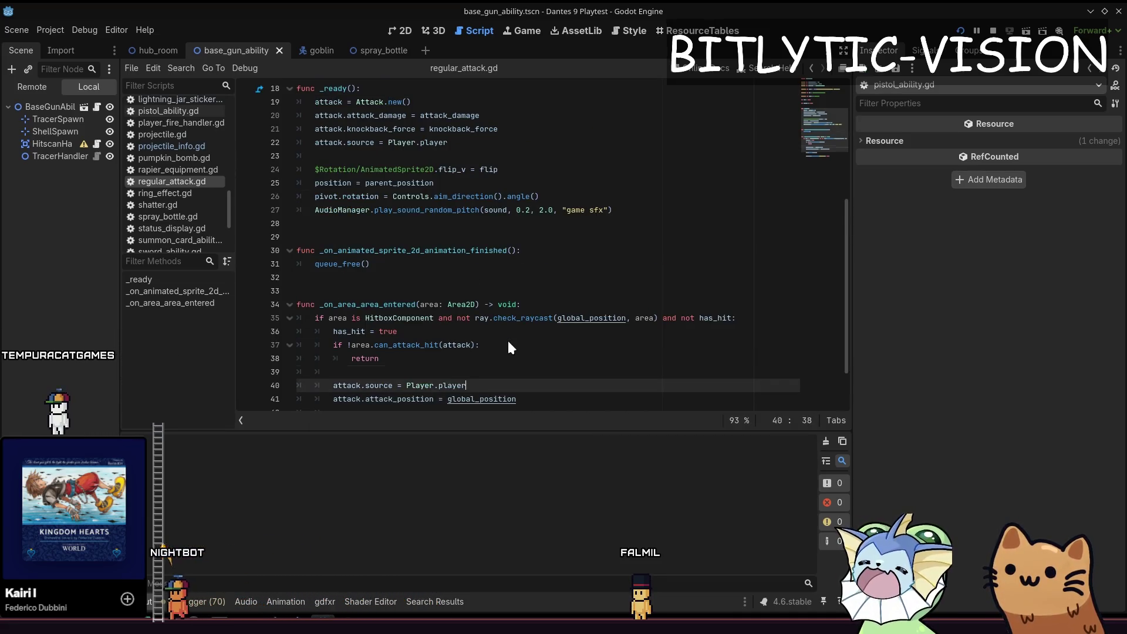
pyautogui.press('Up')
pyautogui.press('Up')
pyautogui.press('Up')
pyautogui.press('Down')
pyautogui.press('Down')
pyautogui.press('Down')
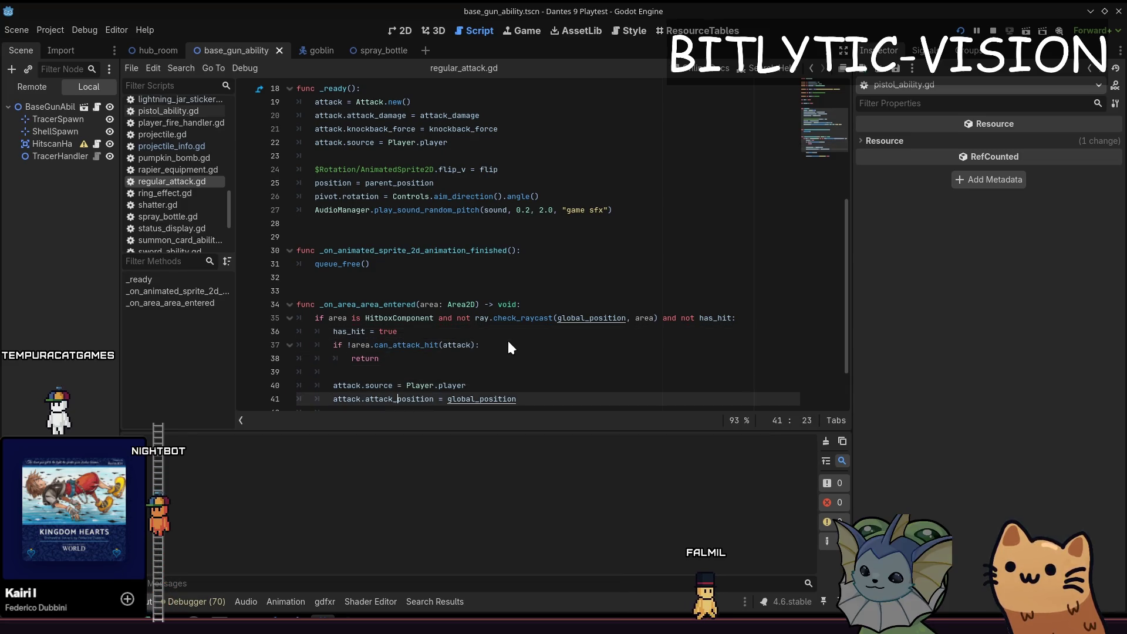
pyautogui.press('Down')
pyautogui.press('Down')
pyautogui.press('Down')
pyautogui.press('Up')
pyautogui.press('Up')
pyautogui.press('Up')
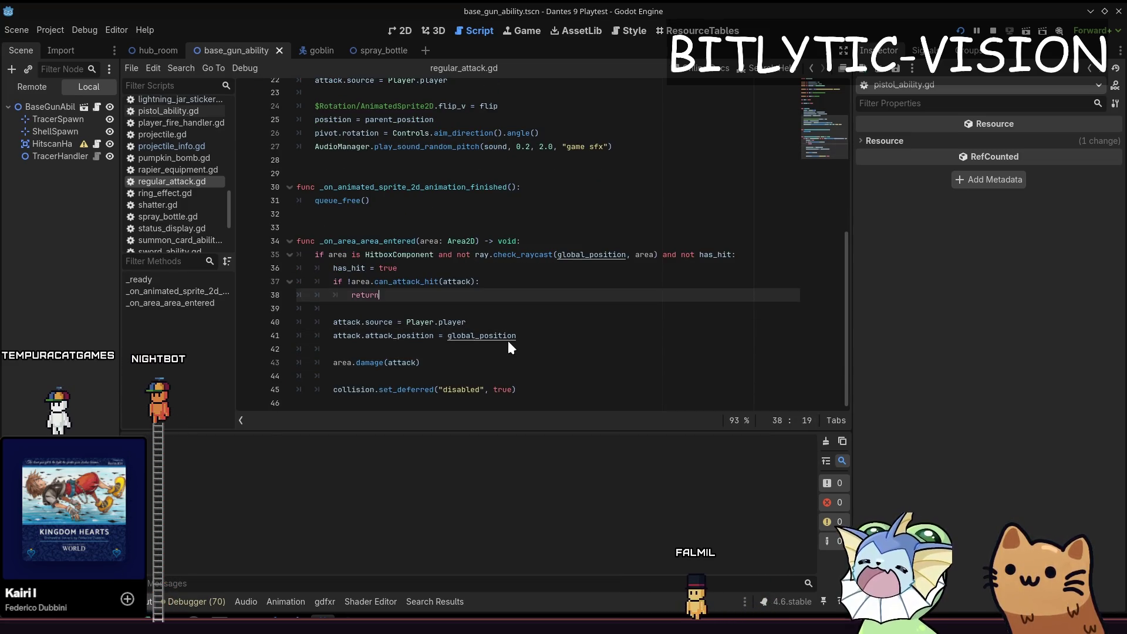
pyautogui.press('Up')
pyautogui.press('Up')
pyautogui.press('Up')
# Step: Add an activate override calling super(pos, dir) with a Console.print debug message, save, and run the game
pyautogui.press('Return')
pyautogui.press('Return')
pyautogui.press('Up')
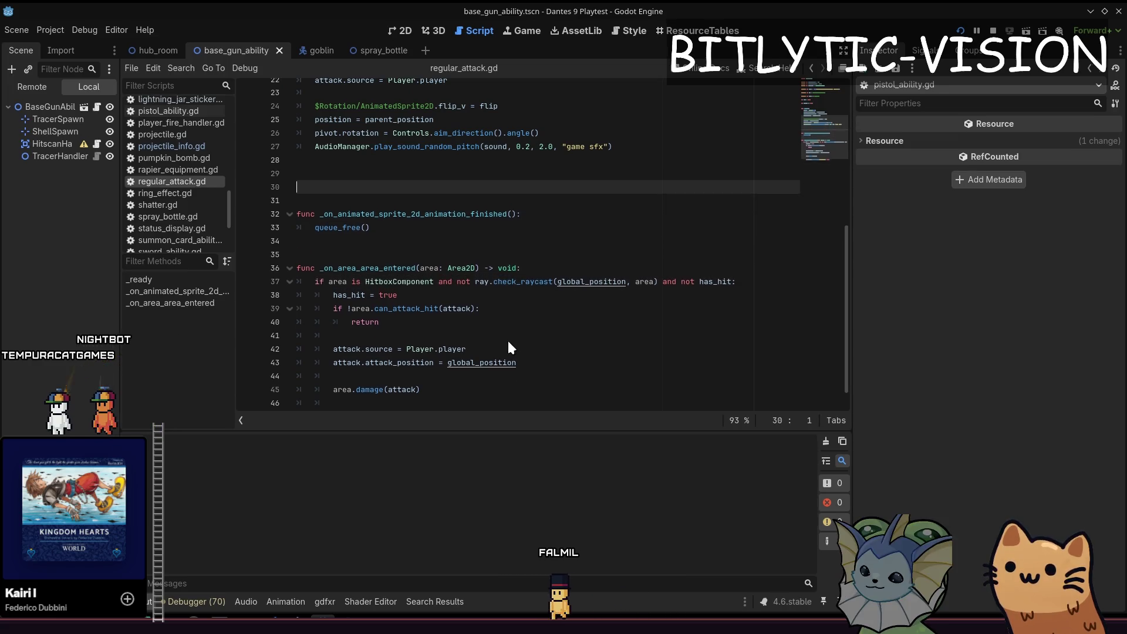
pyautogui.press('Return')
pyautogui.press('Up')
pyautogui.write('func ac')
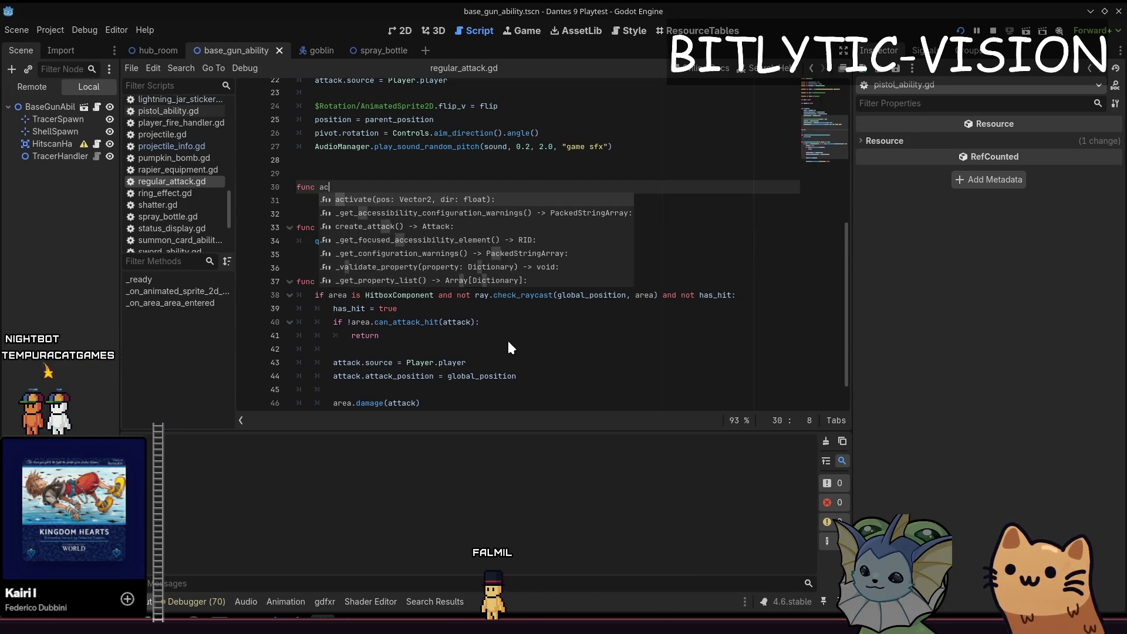
pyautogui.write('tivate(pos: Vector2, dir: float):')
pyautogui.press('Return')
pyautogui.press('Return')
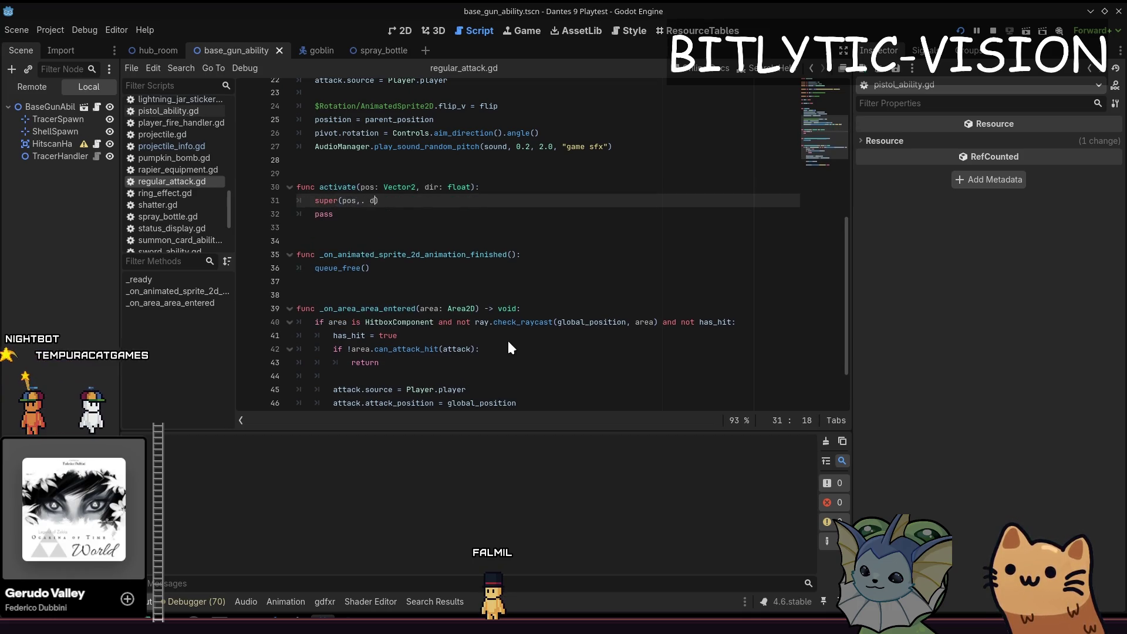
pyautogui.write('ir)')
pyautogui.press('Return')
pyautogui.write('Console')
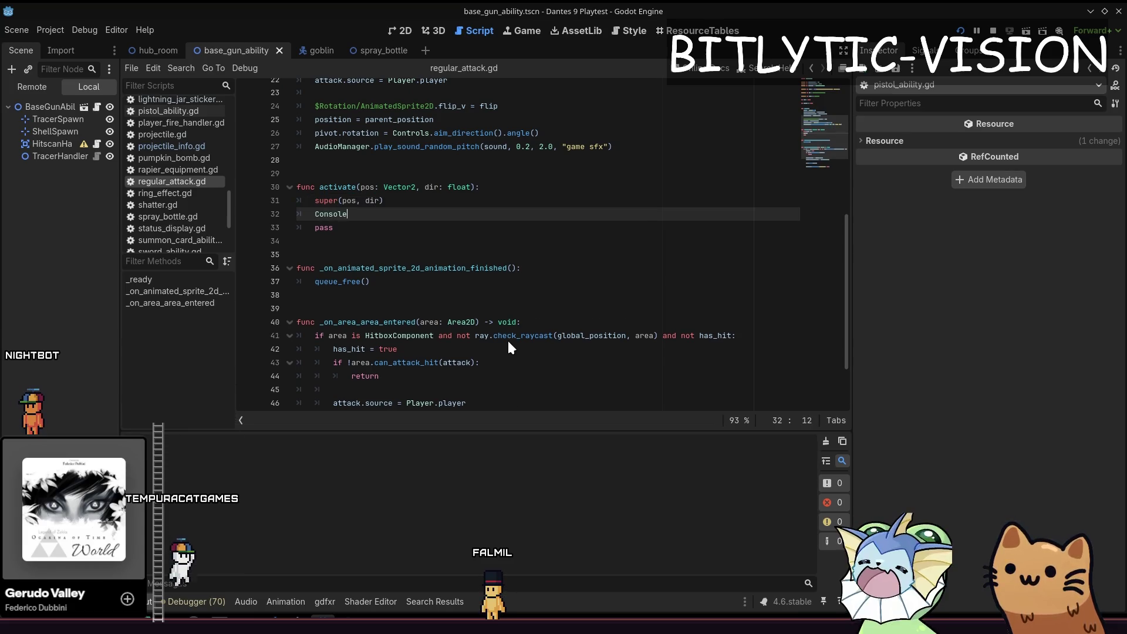
pyautogui.write('.print("Awa?')
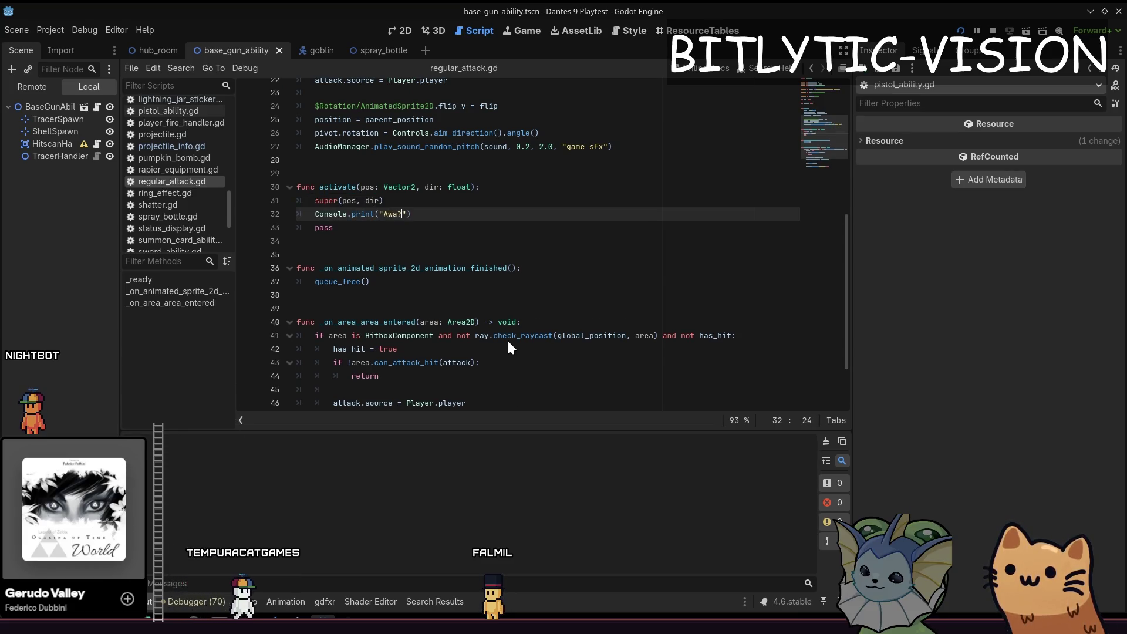
pyautogui.hotkey('ctrl', 's')
pyautogui.hotkey('alt', 'Tab')
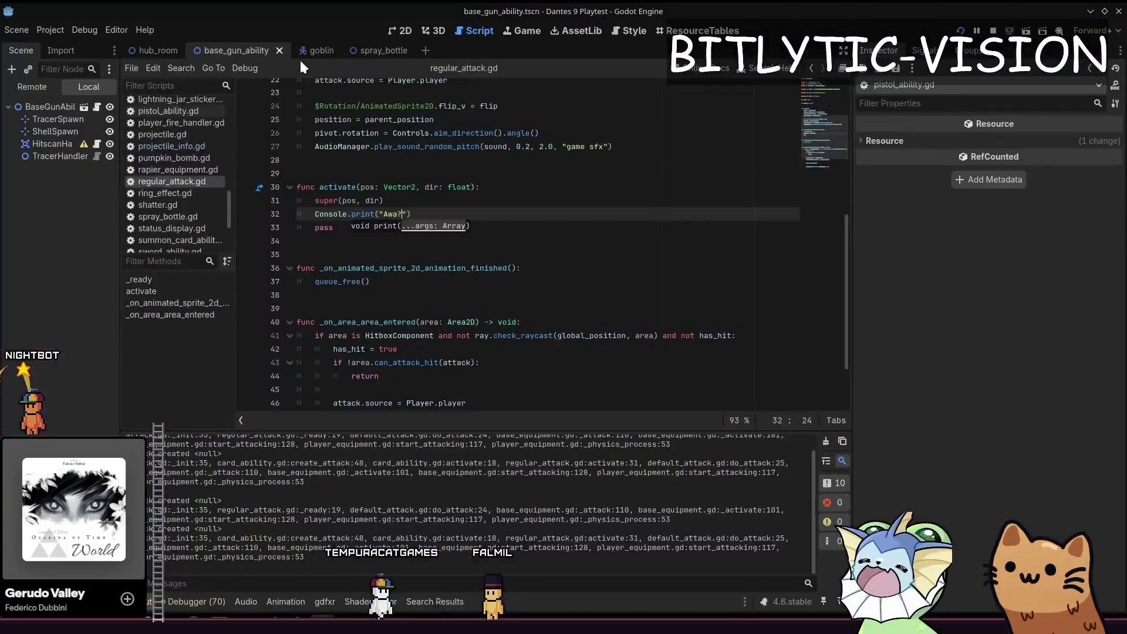
# Step: Delete the temporary activate function, relaunch the game, and open then close the in-game debug menu
pyautogui.press('Down')
pyautogui.press('BackSpace')
pyautogui.press('BackSpace')
pyautogui.press('BackSpace')
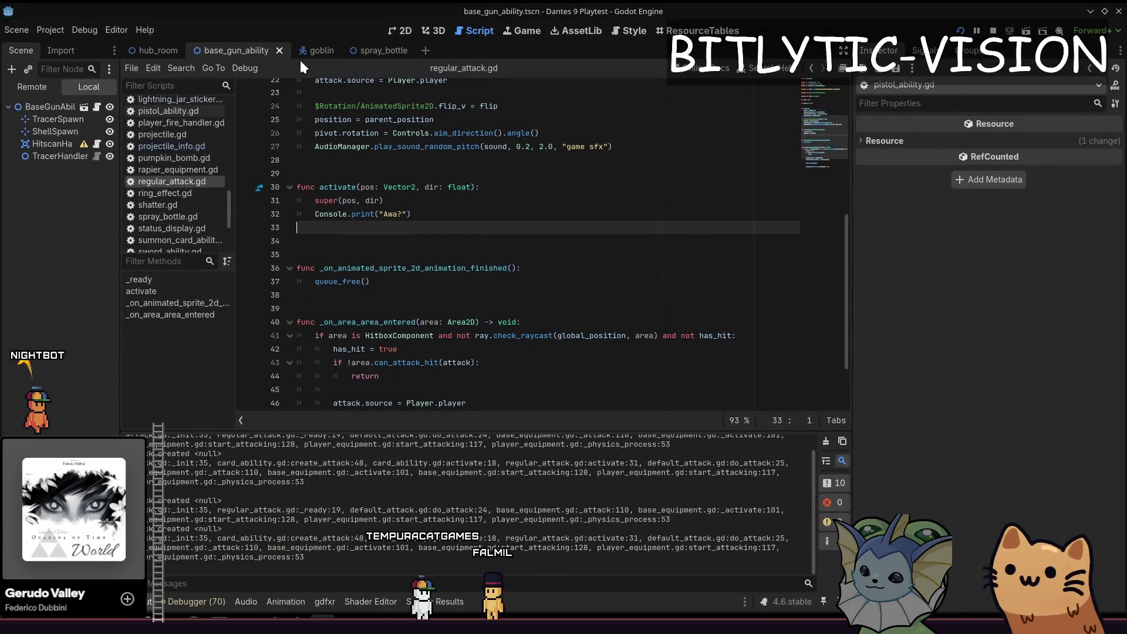
pyautogui.press('BackSpace')
pyautogui.press('BackSpace')
pyautogui.hotkey('ctrl', 's')
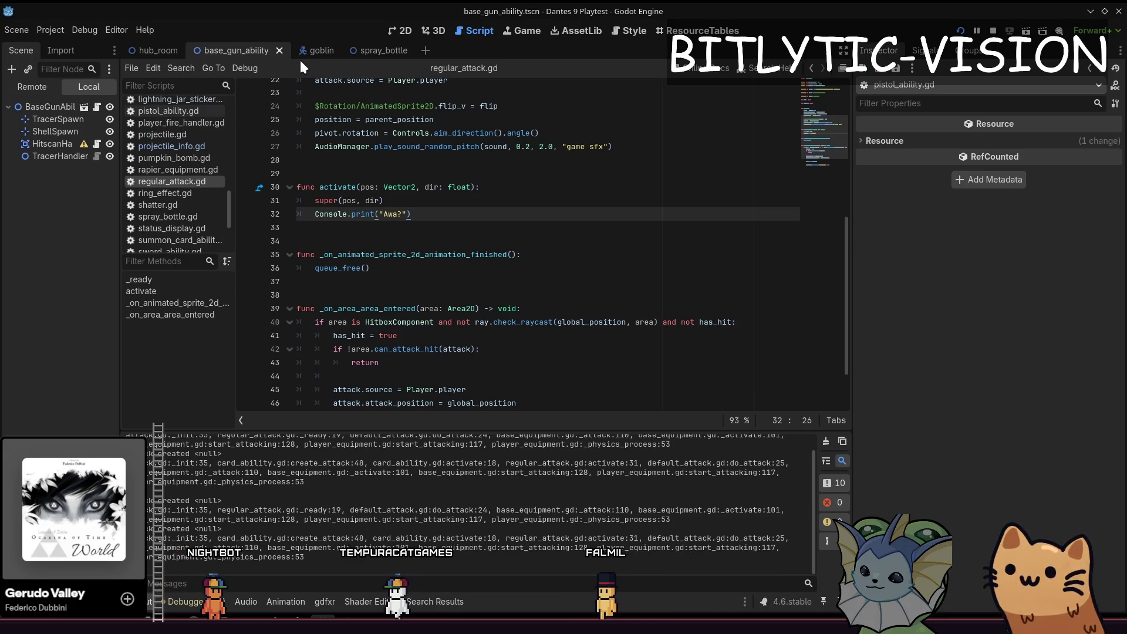
pyautogui.hotkey('ctrl', 'shift', 'k')
pyautogui.hotkey('shift', 'Up')
pyautogui.hotkey('shift', 'Up')
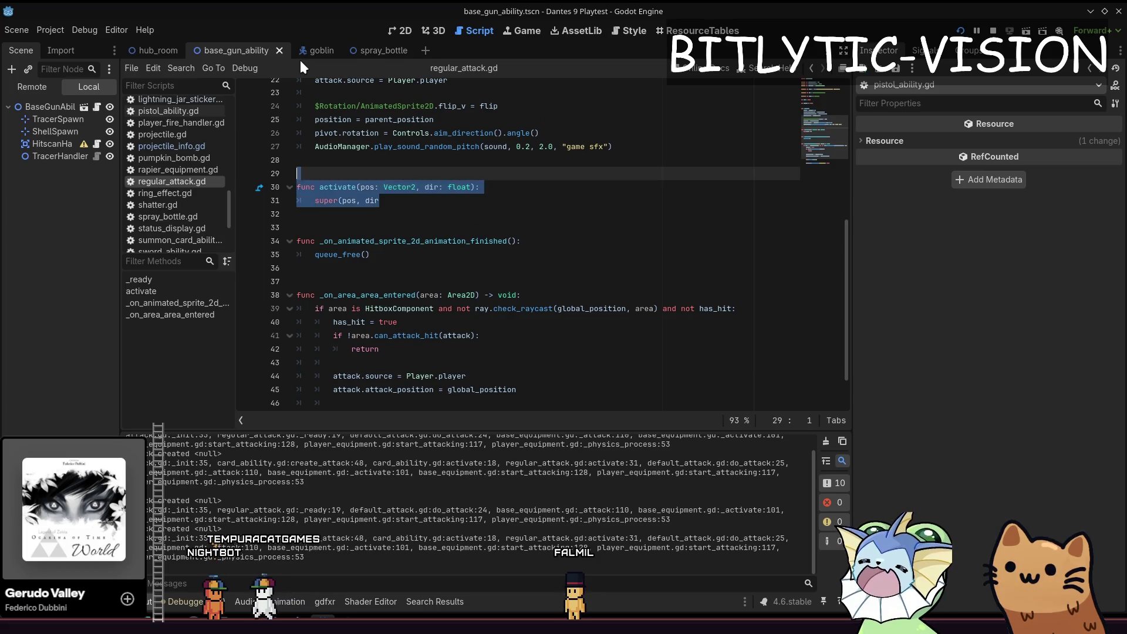
pyautogui.press('BackSpace')
pyautogui.press('BackSpace')
pyautogui.press('BackSpace')
pyautogui.press('F5')
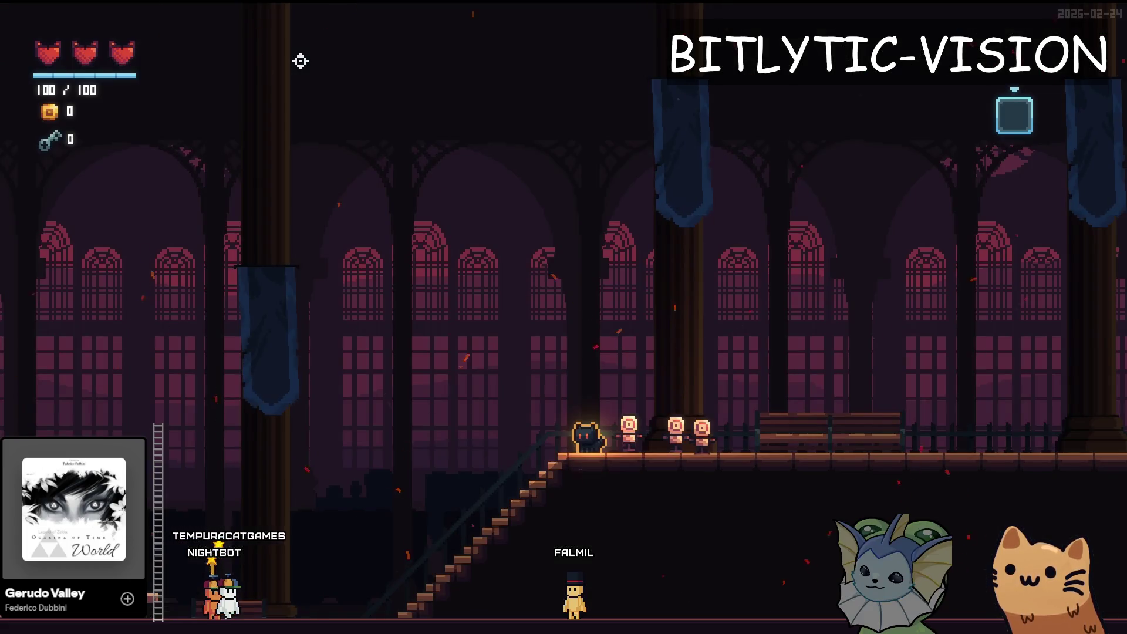
pyautogui.press('F1')
pyautogui.scroll(10, 566, 209)
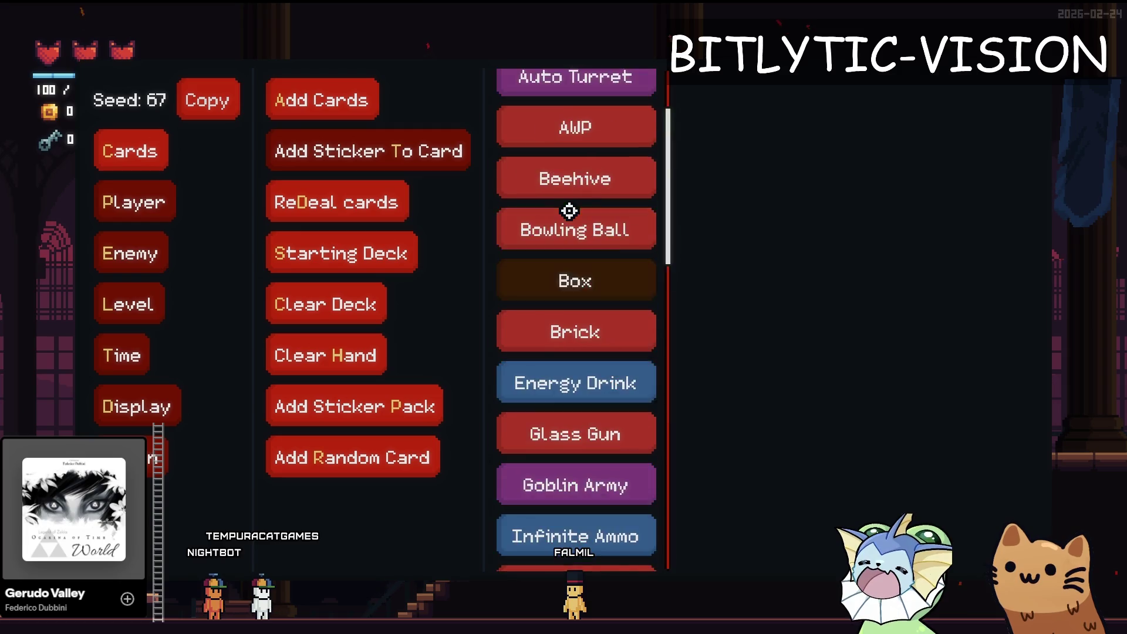
pyautogui.press('F8')
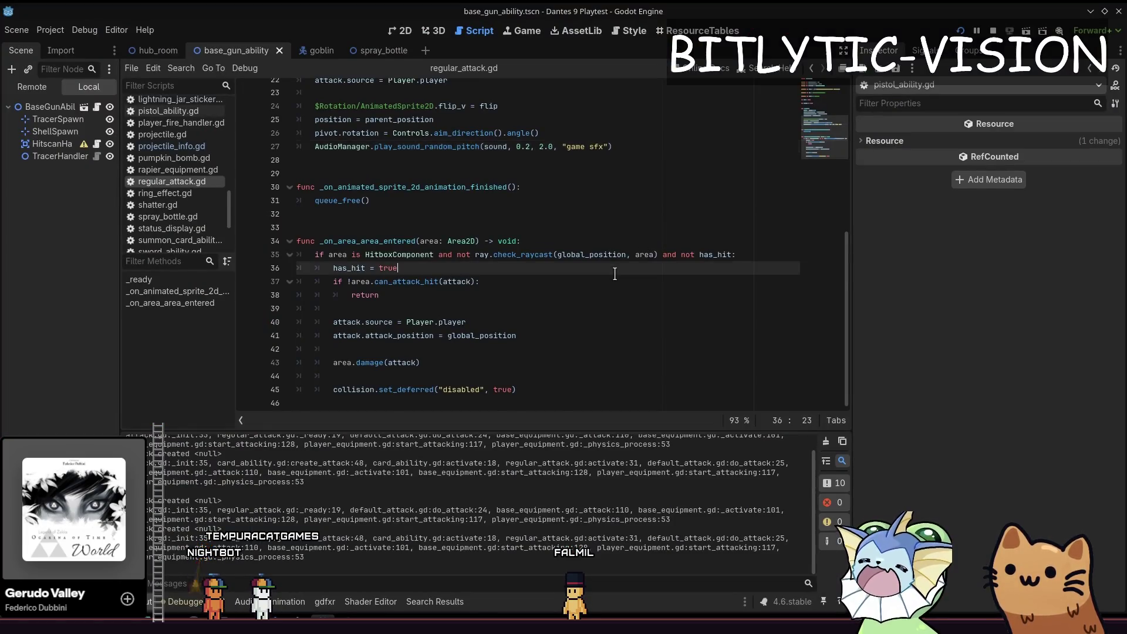
# Step: Cycle through recent scripts, then open attack.gd by searching 'attack' in Quick Open
pyautogui.press('Down')
pyautogui.press('Down')
pyautogui.press('Down')
pyautogui.press('Up')
pyautogui.press('Up')
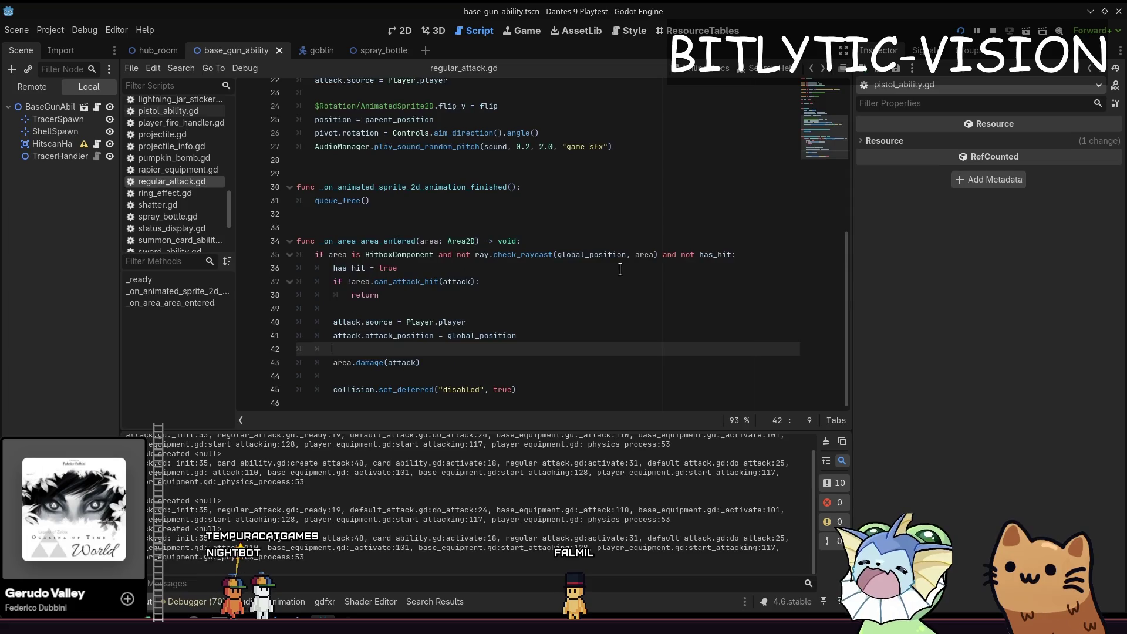
pyautogui.press('F12')
pyautogui.hotkey('alt', 'Left')
pyautogui.hotkey('alt', 'Left')
pyautogui.hotkey('alt', 'Left')
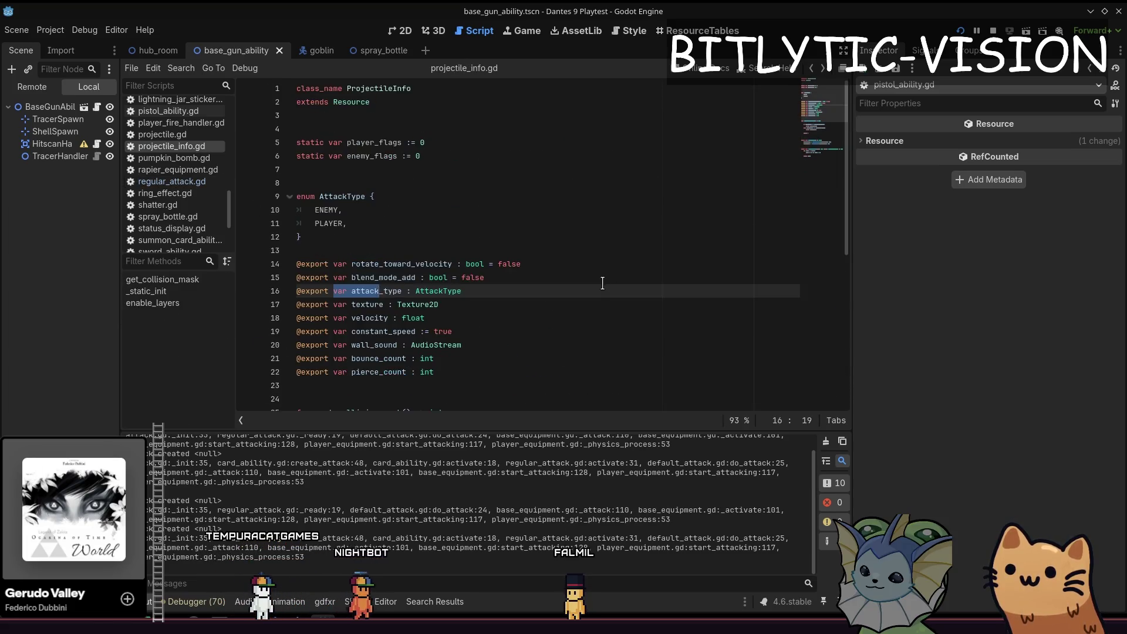
pyautogui.hotkey('alt', 'Left')
pyautogui.hotkey('alt', 'Left')
pyautogui.hotkey('alt', 'Left')
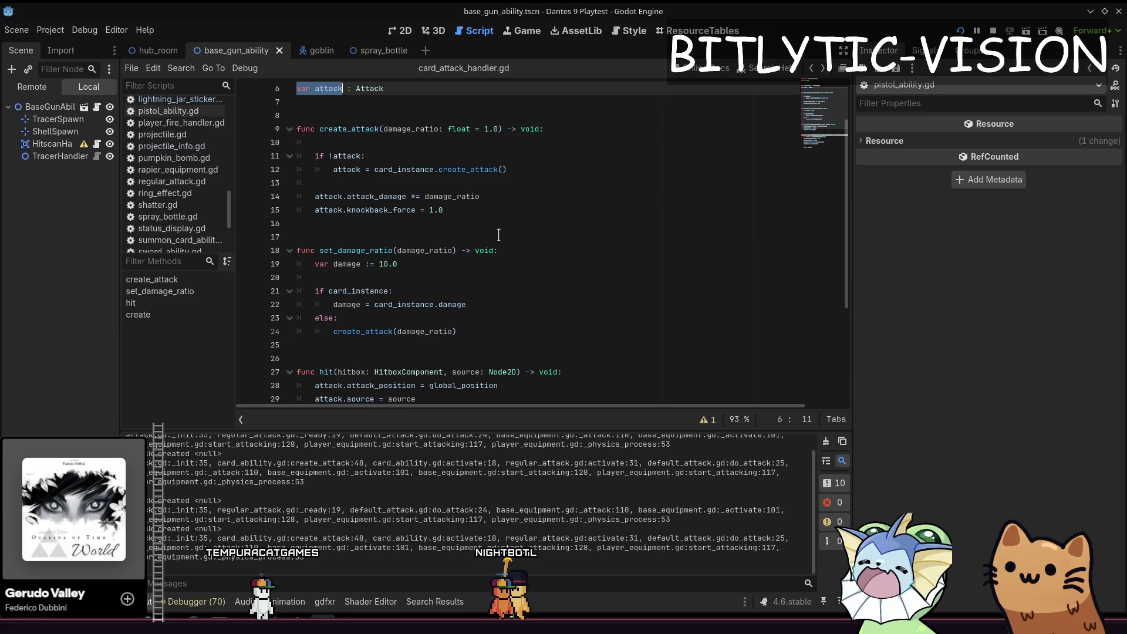
pyautogui.hotkey('shift', 'alt', 'o')
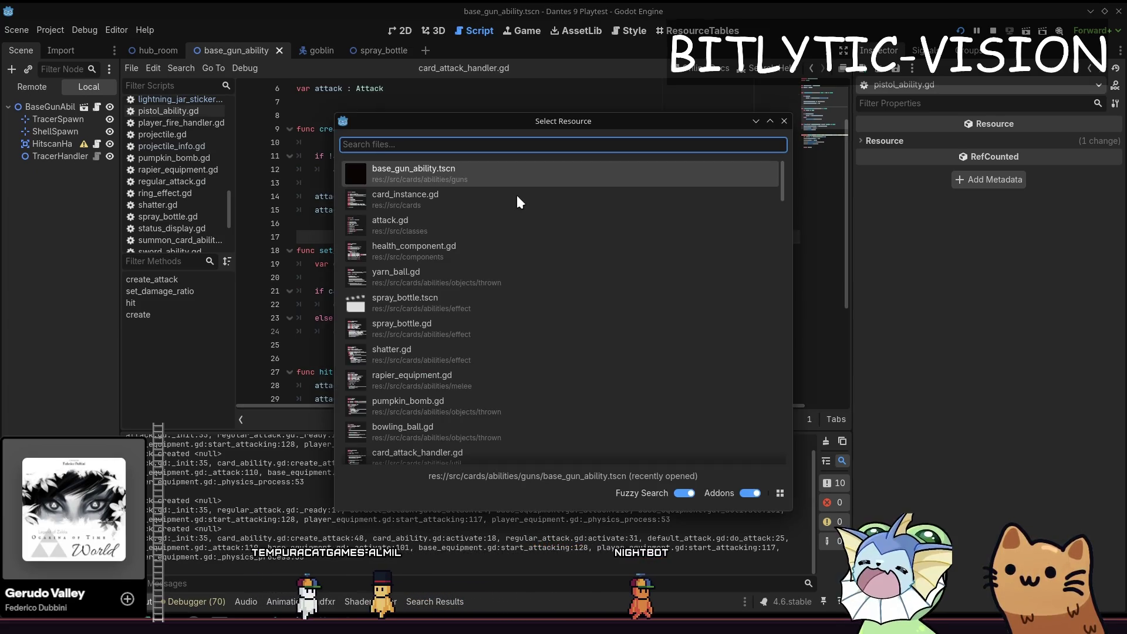
pyautogui.write('attack.gd')
pyautogui.press('Return')
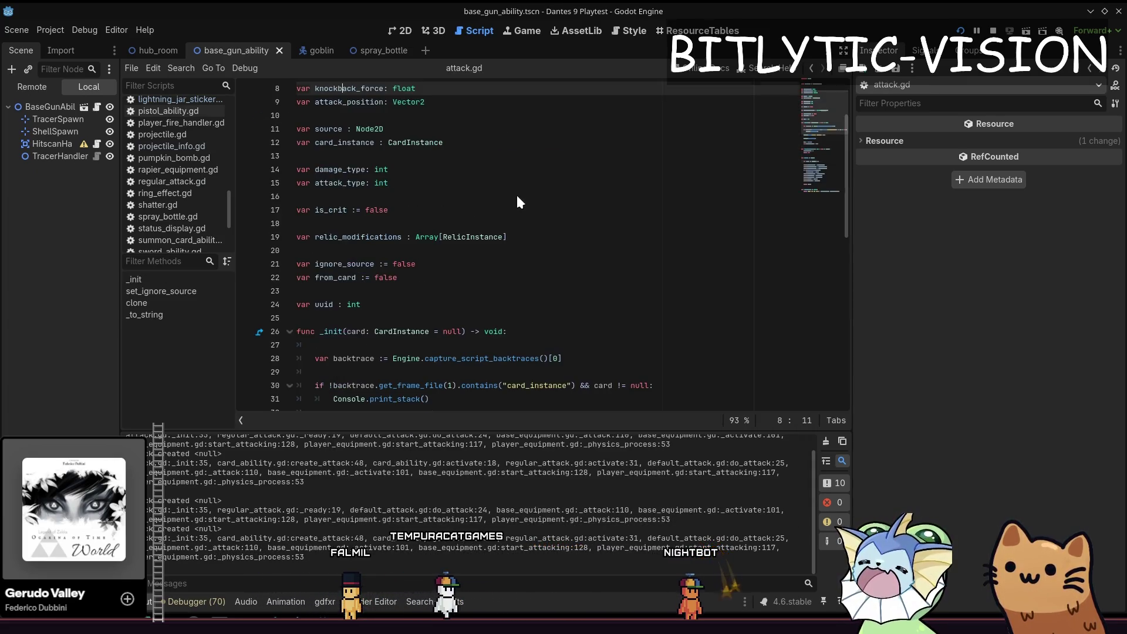
# Step: Delete the two debug print lines in _init, save attack.gd, and return to its top
pyautogui.press('pagedown')
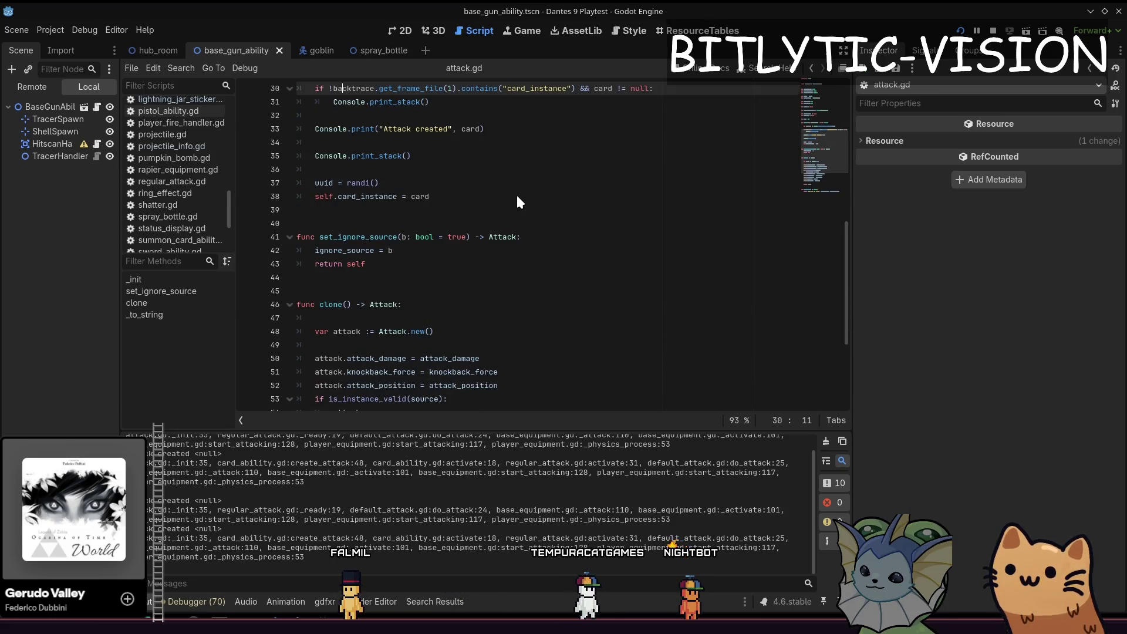
pyautogui.press('Down')
pyautogui.press('Down')
pyautogui.hotkey('ctrl', 'shift', 'k')
pyautogui.hotkey('ctrl', 'shift', 'k')
pyautogui.hotkey('ctrl', 'shift', 'k')
pyautogui.hotkey('ctrl', 's')
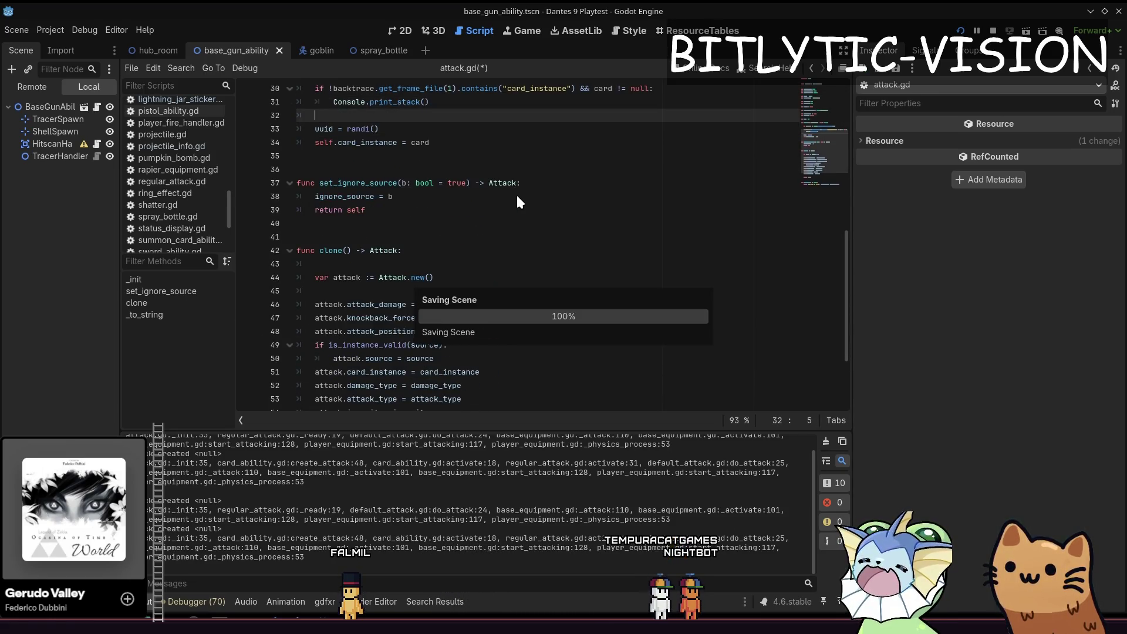
pyautogui.press('Up')
pyautogui.press('Up')
pyautogui.press('Up')
pyautogui.press('End')
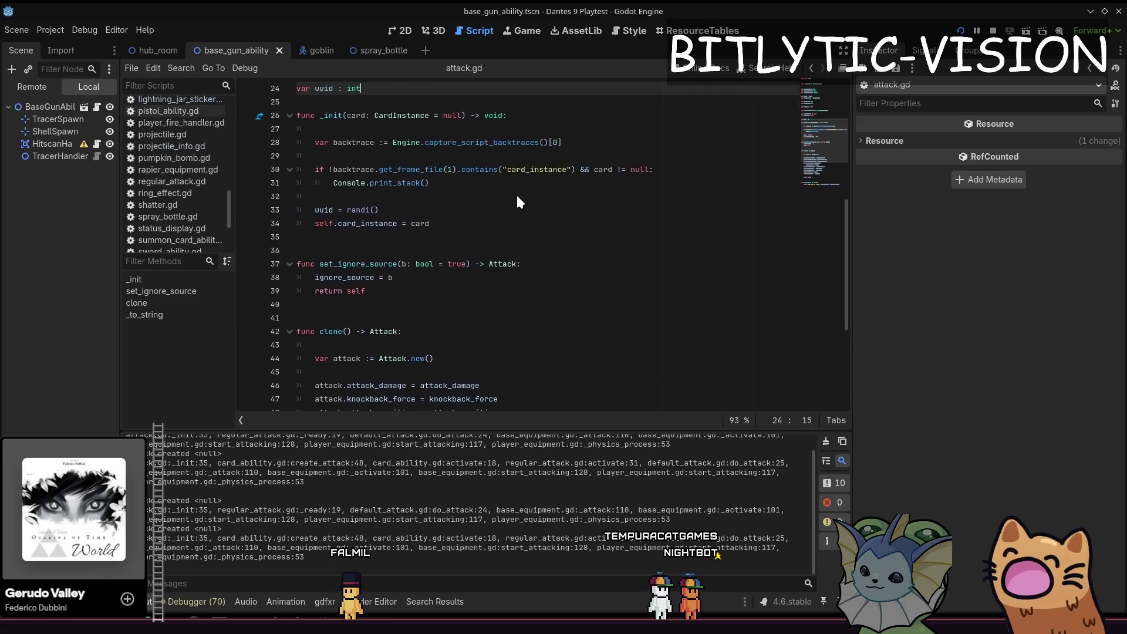
pyautogui.hotkey('ctrl', 'Home')
pyautogui.press('End')
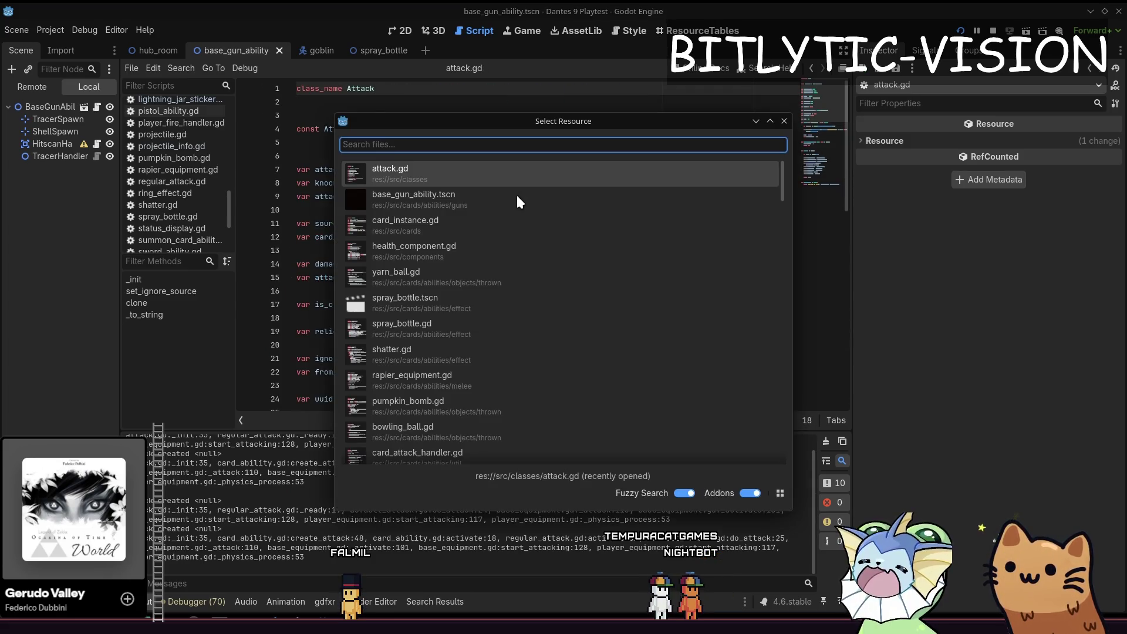
# Step: Run the game and give the player the Auto Turret card from the debug menu
pyautogui.press('Escape')
pyautogui.press('F5')
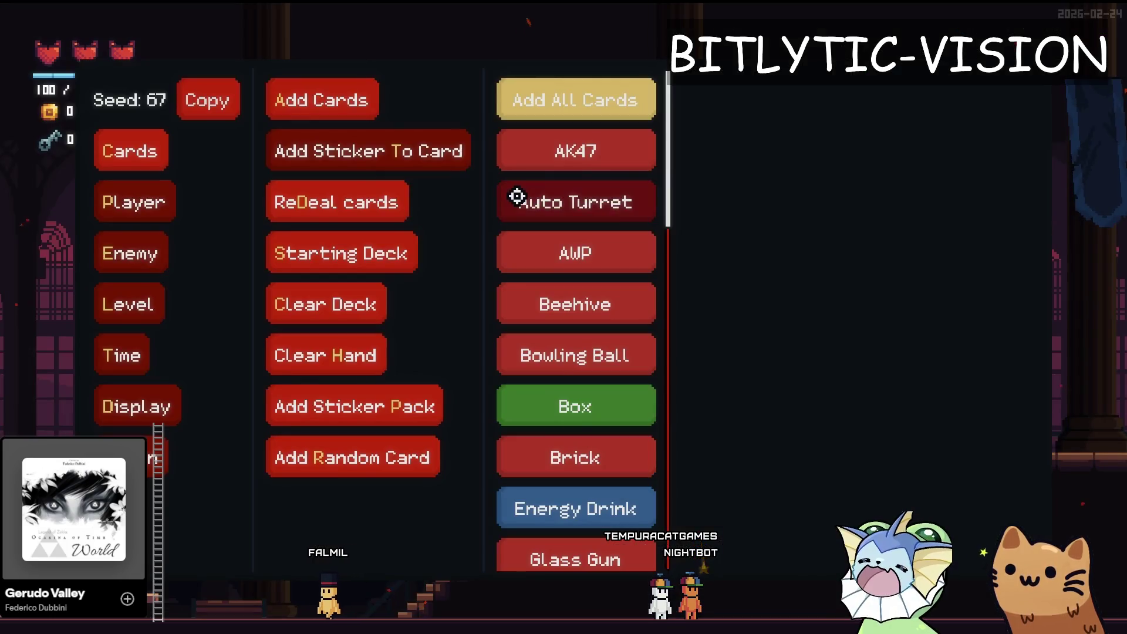
pyautogui.click(517, 195)
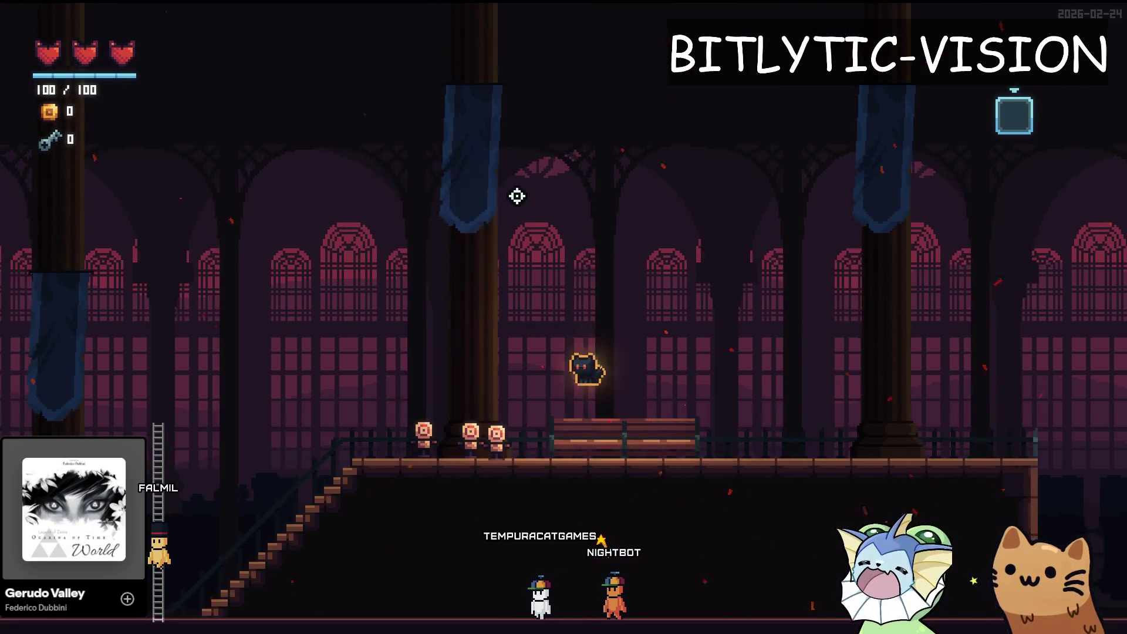
pyautogui.press('F1')
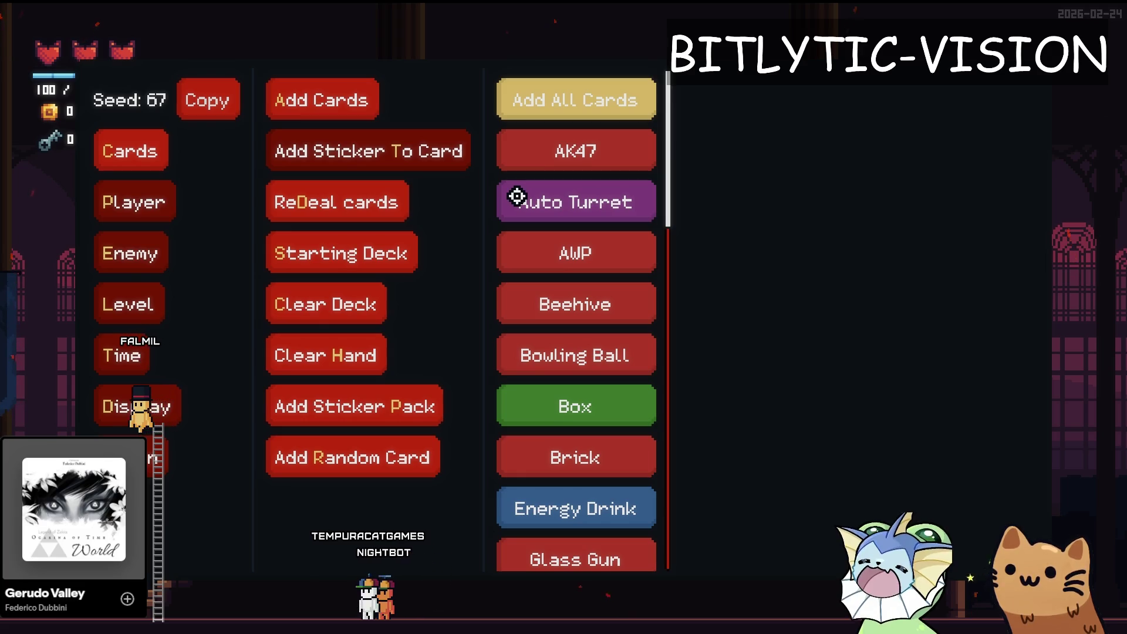
pyautogui.click(517, 195)
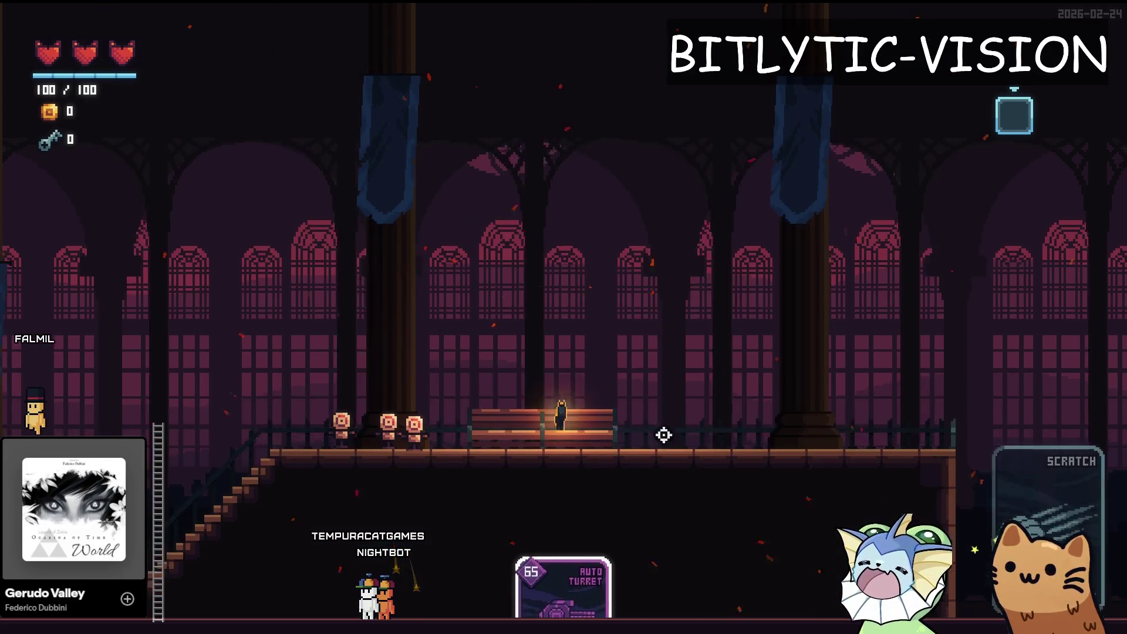
# Step: Walk the player around the level to test the turret, then stop the game and open Quick Open
pyautogui.press('a')
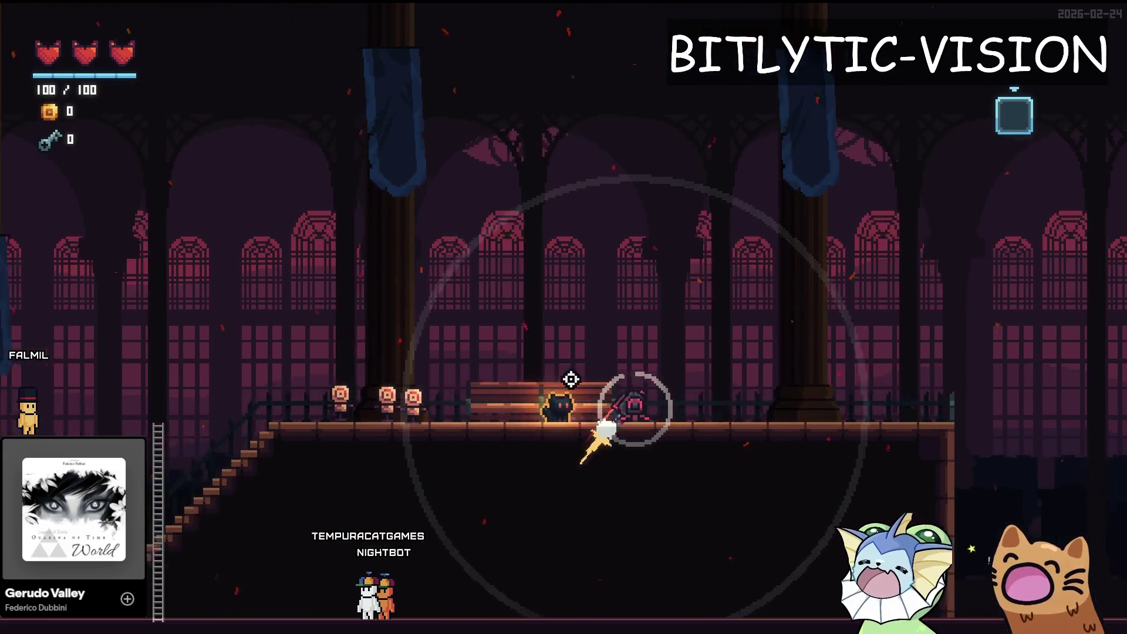
pyautogui.press('d')
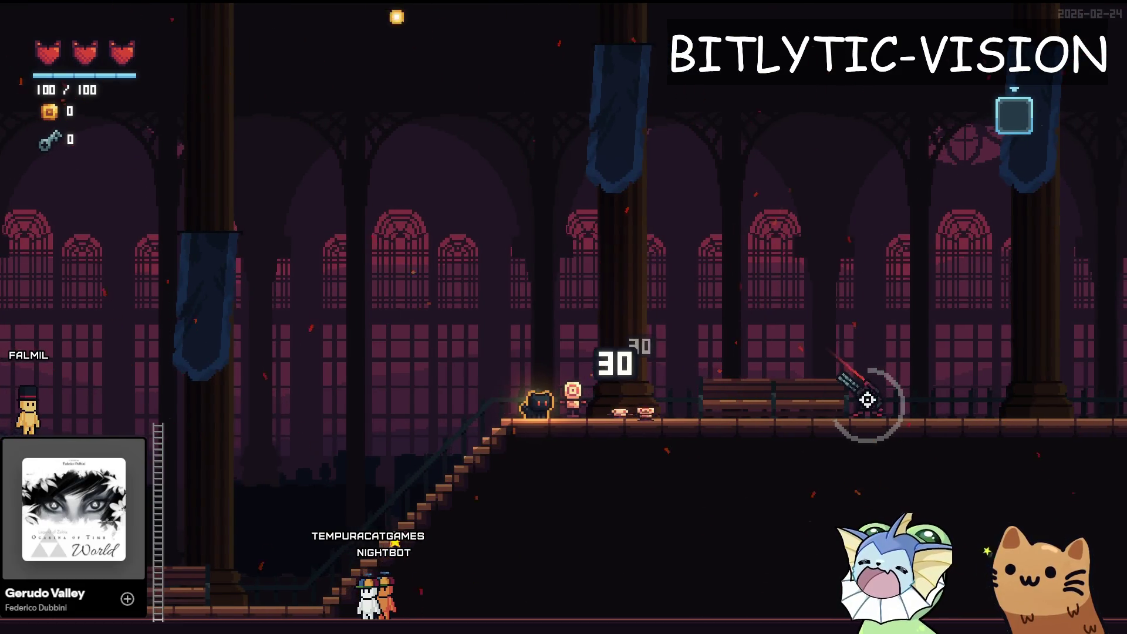
pyautogui.press('F8')
pyautogui.hotkey('shift', 'alt', 'o')
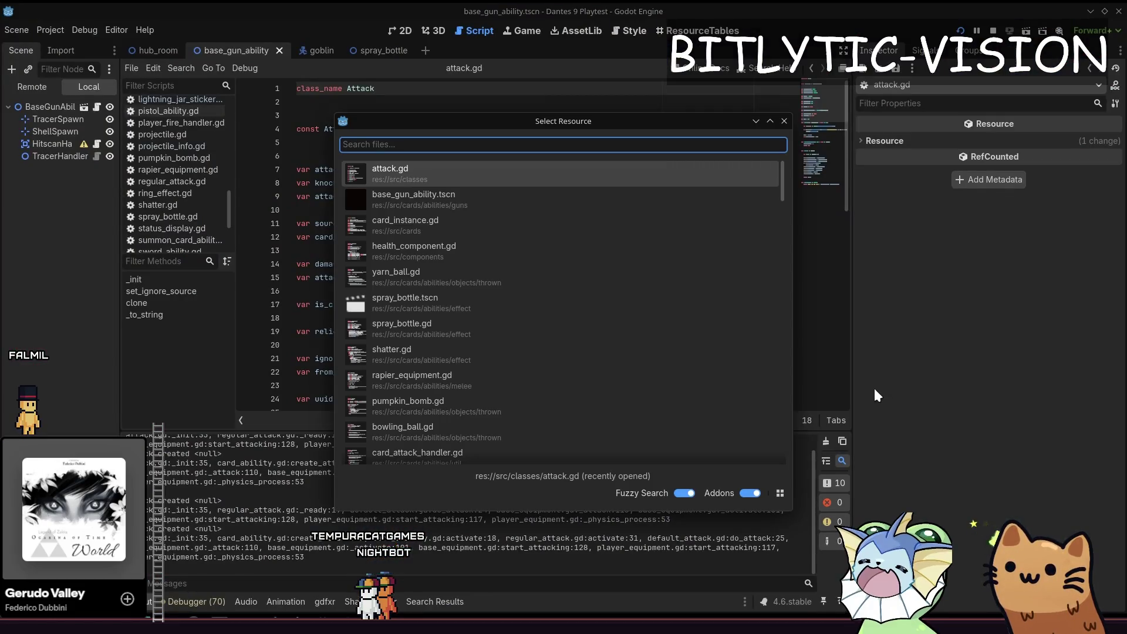
# Step: Open auto_turret.gd and search it for 'activate'
pyautogui.write('auto_')
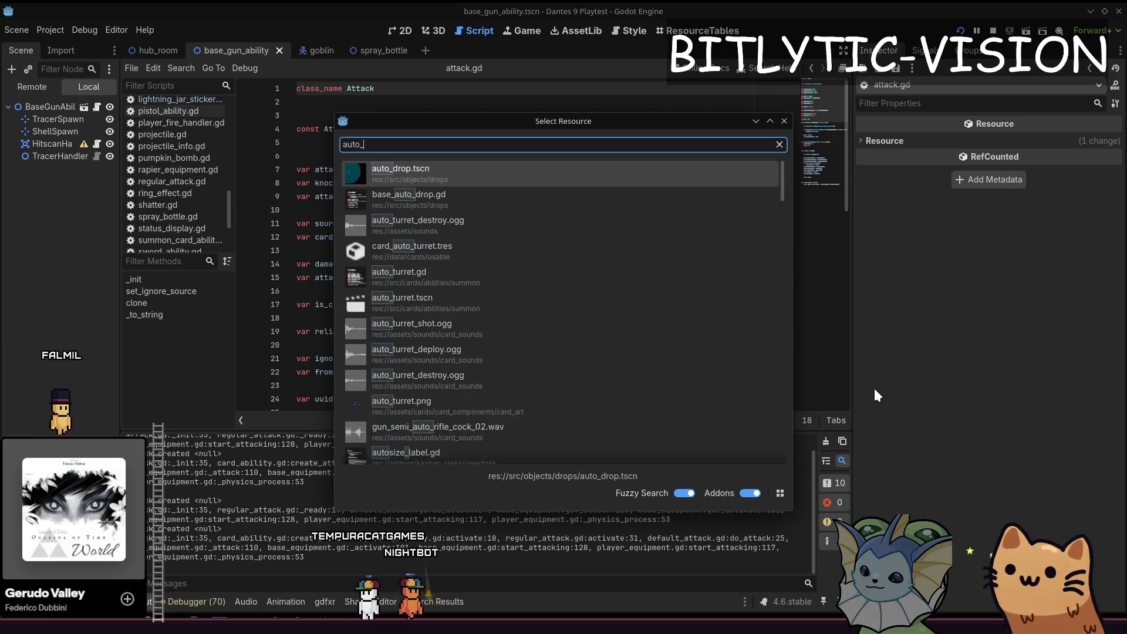
pyautogui.write('turretgd')
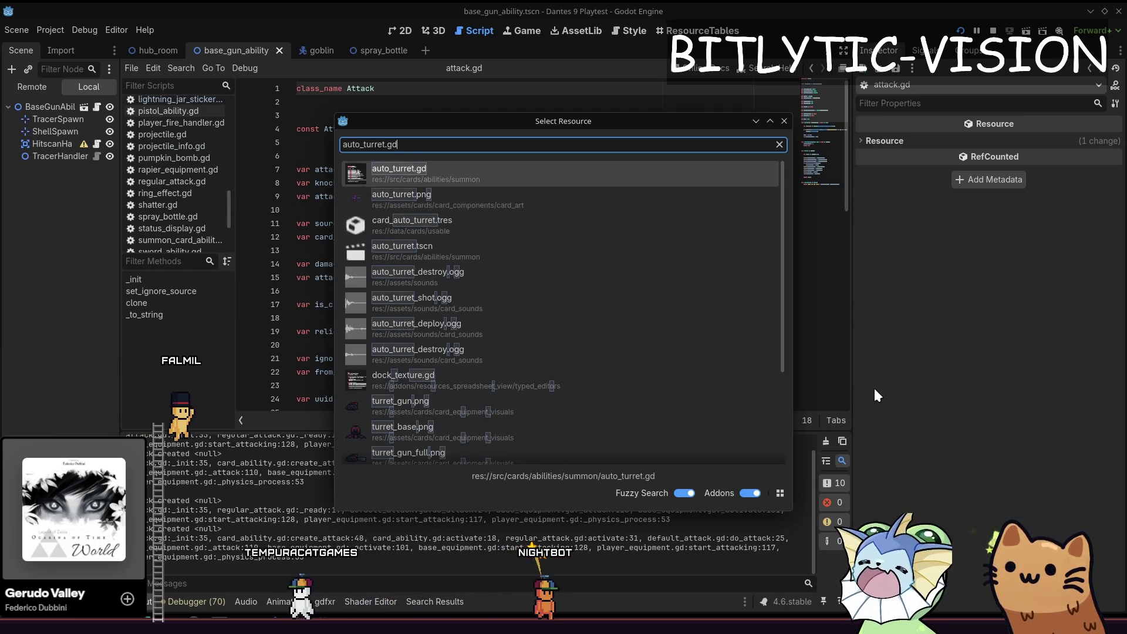
pyautogui.press('Return')
pyautogui.scroll(10, 411, 235)
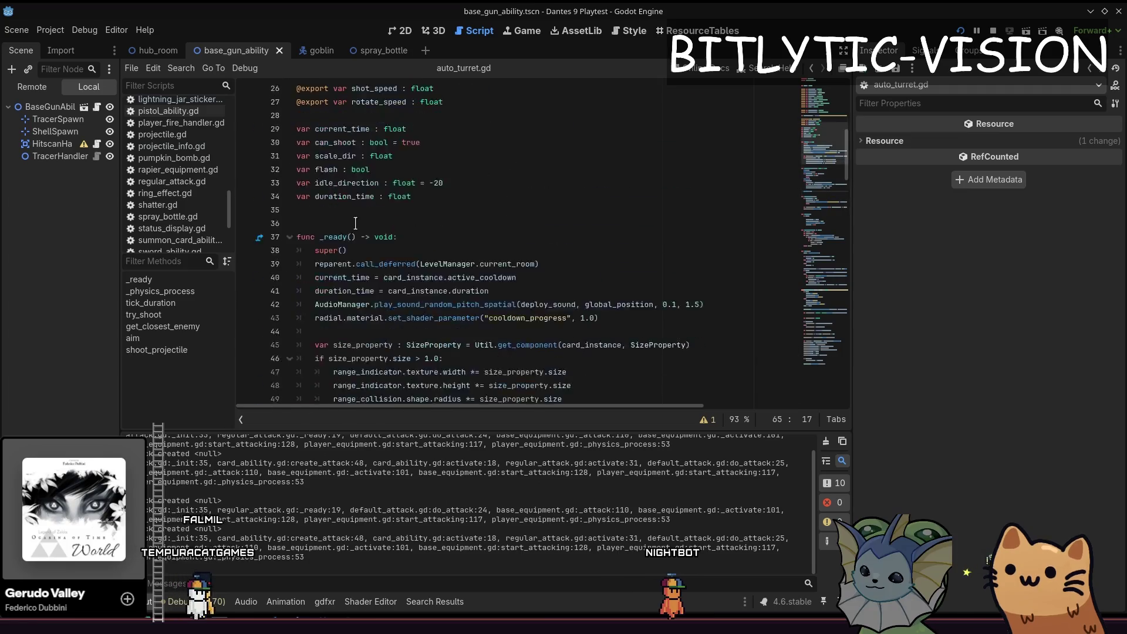
pyautogui.scroll(-4, 411, 234)
pyautogui.click(341, 174)
pyautogui.hotkey('ctrl', 'f')
pyautogui.write('activate')
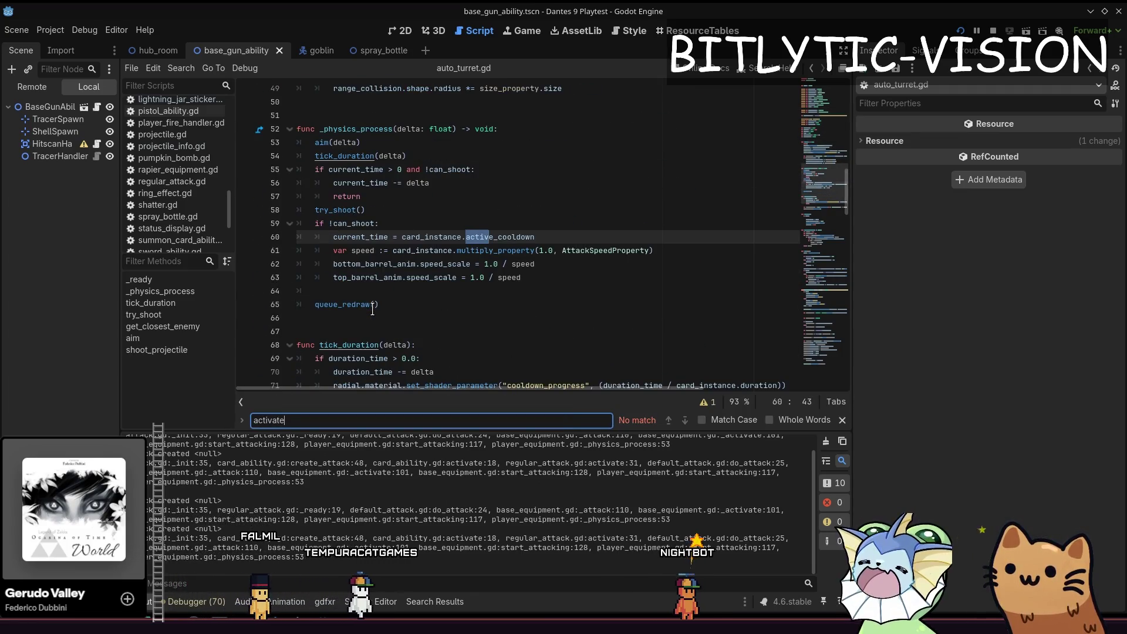
pyautogui.press('Escape')
# Step: Follow the parent scripts up through summon_card_ability.gd to card_ability.gd
pyautogui.scroll(15, 373, 235)
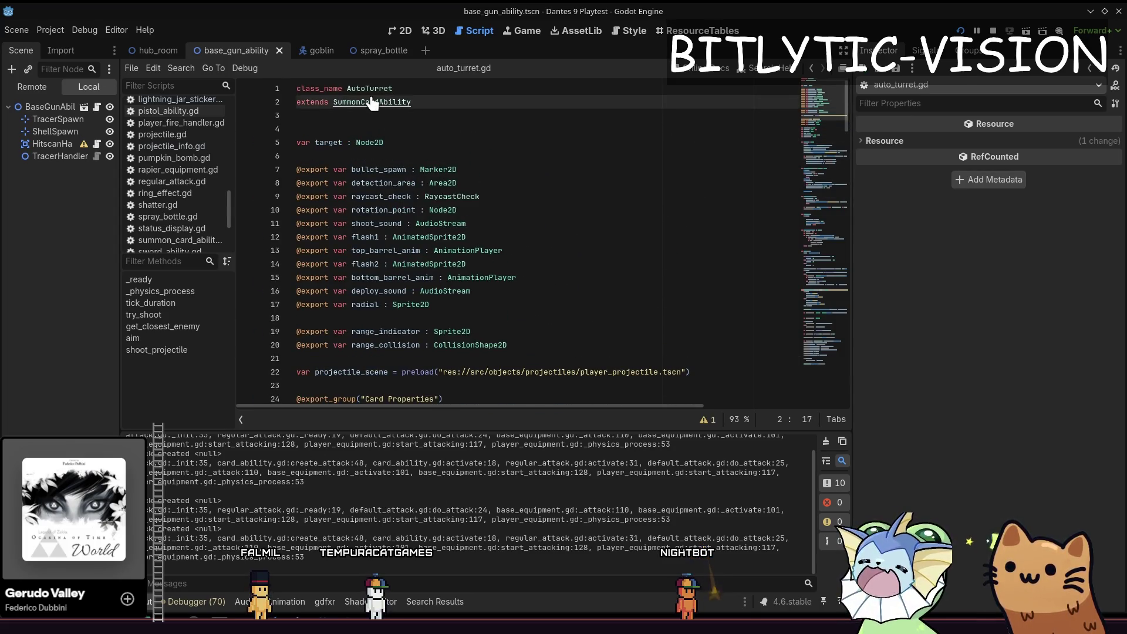
pyautogui.keyDown('ctrl'); pyautogui.click(372, 102); pyautogui.keyUp('ctrl')
pyautogui.keyDown('ctrl'); pyautogui.click(372, 102); pyautogui.keyUp('ctrl')
pyautogui.scroll(2, 409, 176)
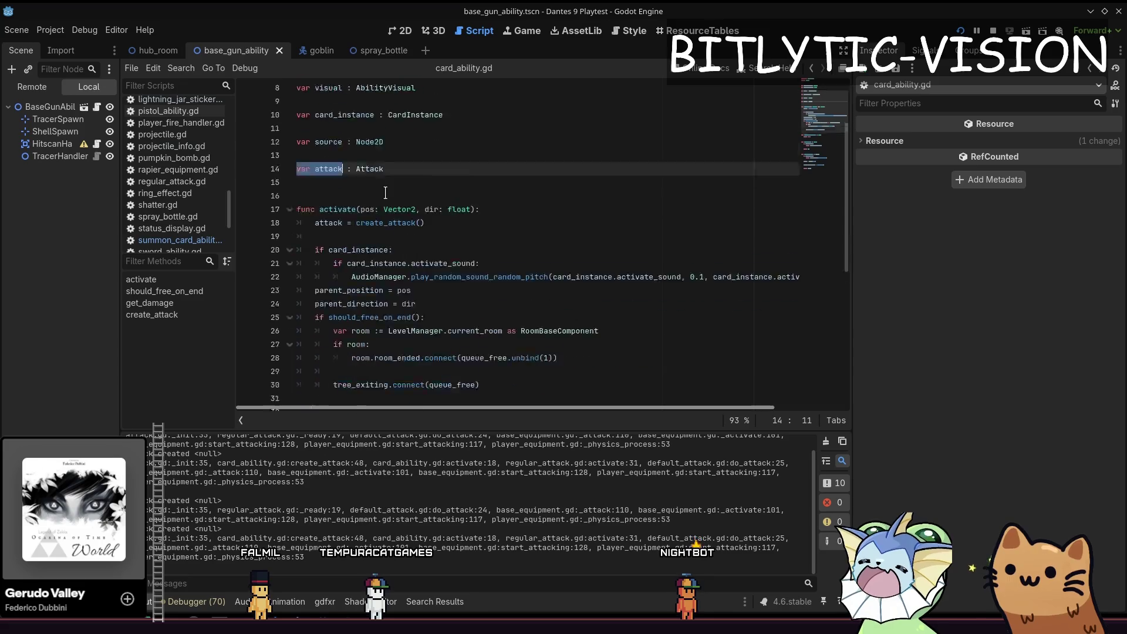
pyautogui.scroll(-3, 410, 176)
pyautogui.scroll(3, 381, 194)
pyautogui.moveTo(319, 183)
pyautogui.mouseDown()
pyautogui.moveTo(476, 360)
pyautogui.moveTo(317, 142)
pyautogui.mouseUp()
pyautogui.click(476, 360)
pyautogui.click(499, 279)
pyautogui.moveTo(358, 183); pyautogui.dragTo(420, 186)
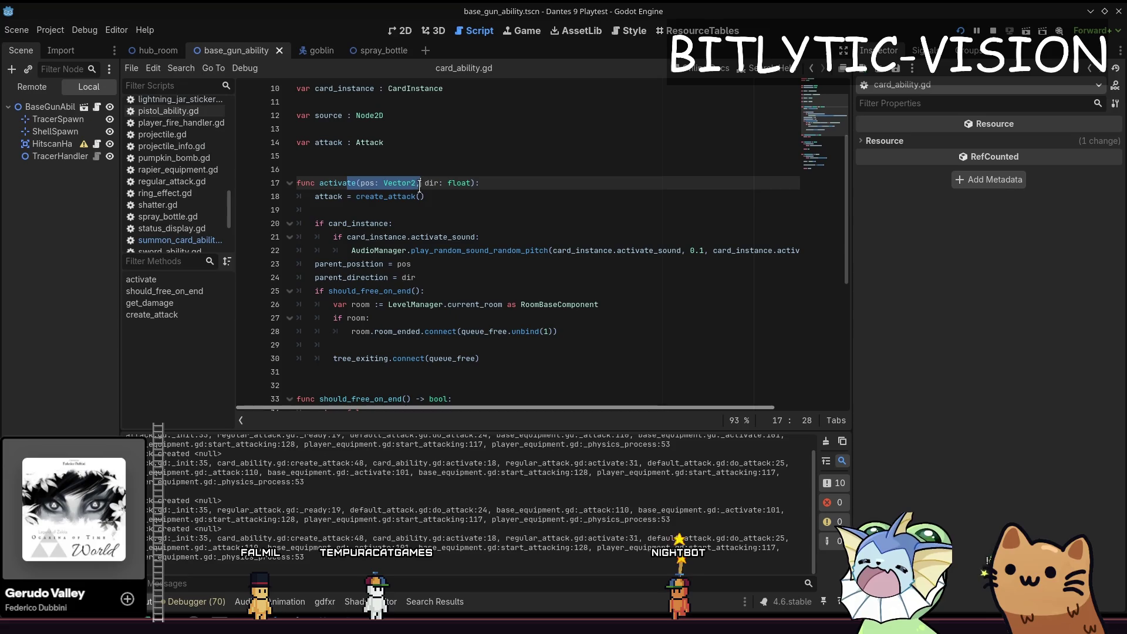
pyautogui.moveTo(315, 196)
pyautogui.mouseDown()
pyautogui.moveTo(433, 196)
pyautogui.moveTo(298, 183)
pyautogui.moveTo(318, 197)
pyautogui.mouseUp()
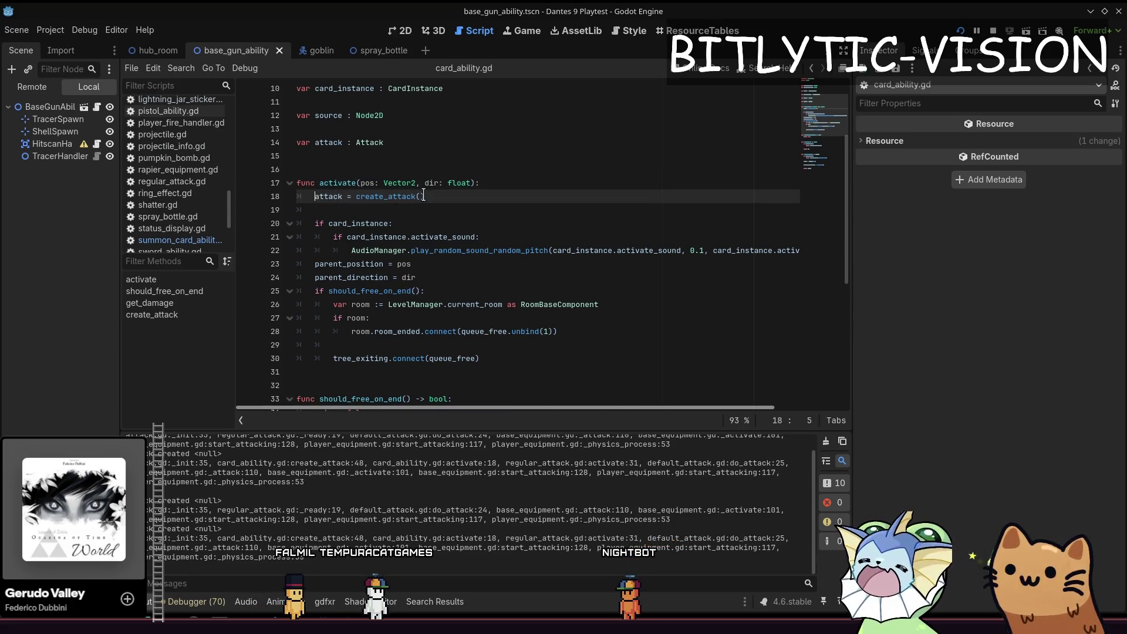
pyautogui.keyDown('ctrl'); pyautogui.click(378, 197); pyautogui.keyUp('ctrl')
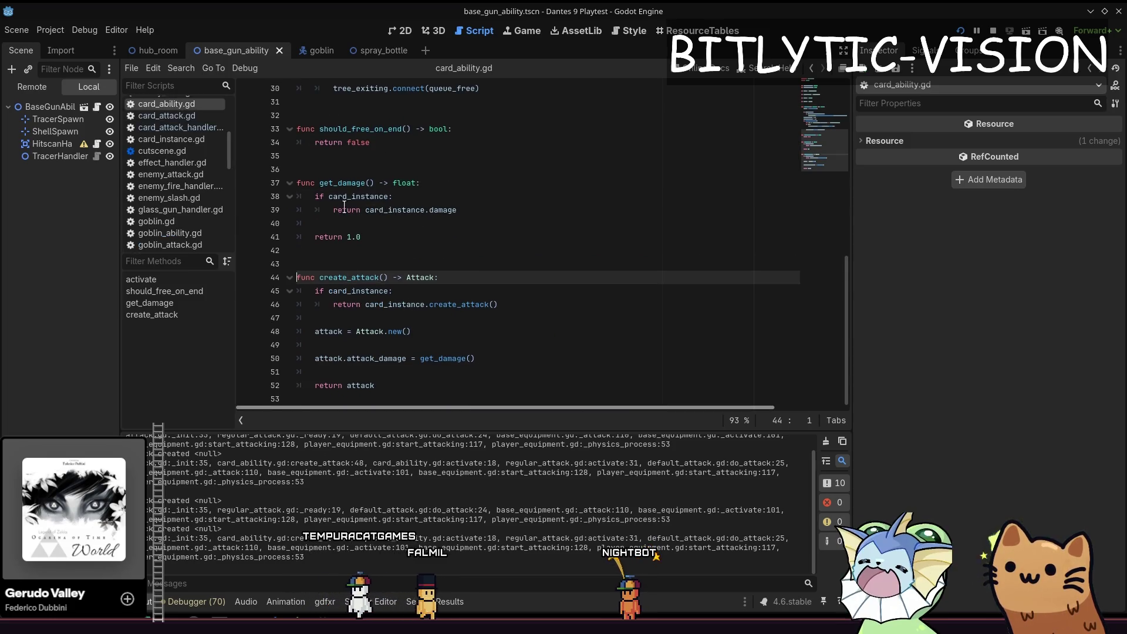
pyautogui.moveTo(500, 305); pyautogui.dragTo(299, 291)
pyautogui.click(405, 290)
pyautogui.moveTo(422, 304); pyautogui.dragTo(497, 305)
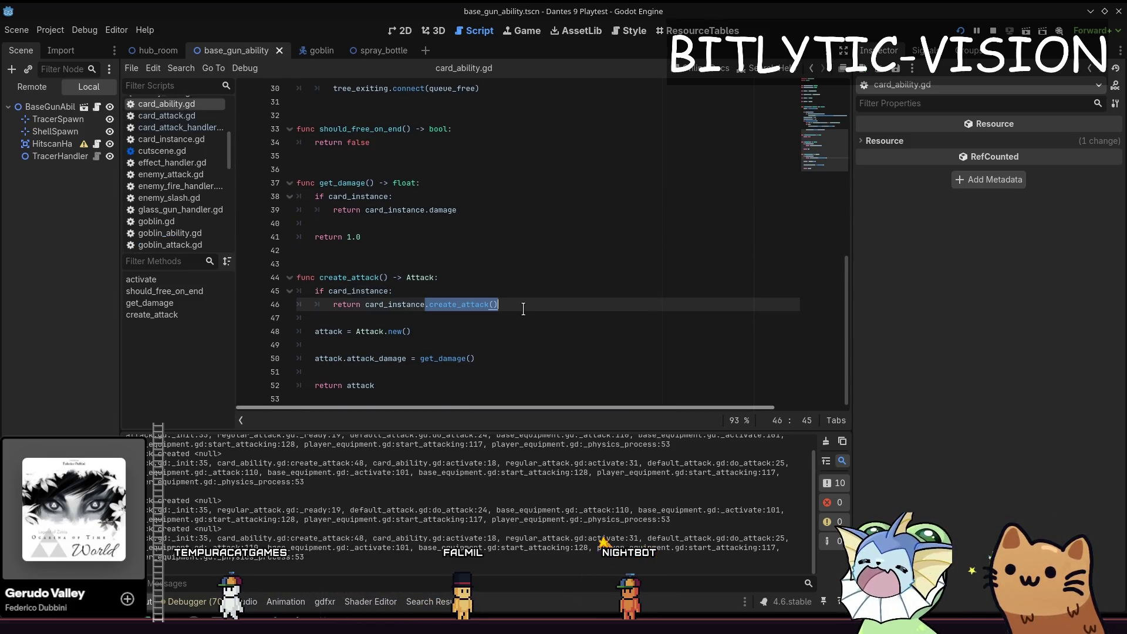
pyautogui.moveTo(314, 331)
pyautogui.mouseDown()
pyautogui.moveTo(392, 385)
pyautogui.moveTo(314, 331)
pyautogui.mouseUp()
pyautogui.click(392, 385)
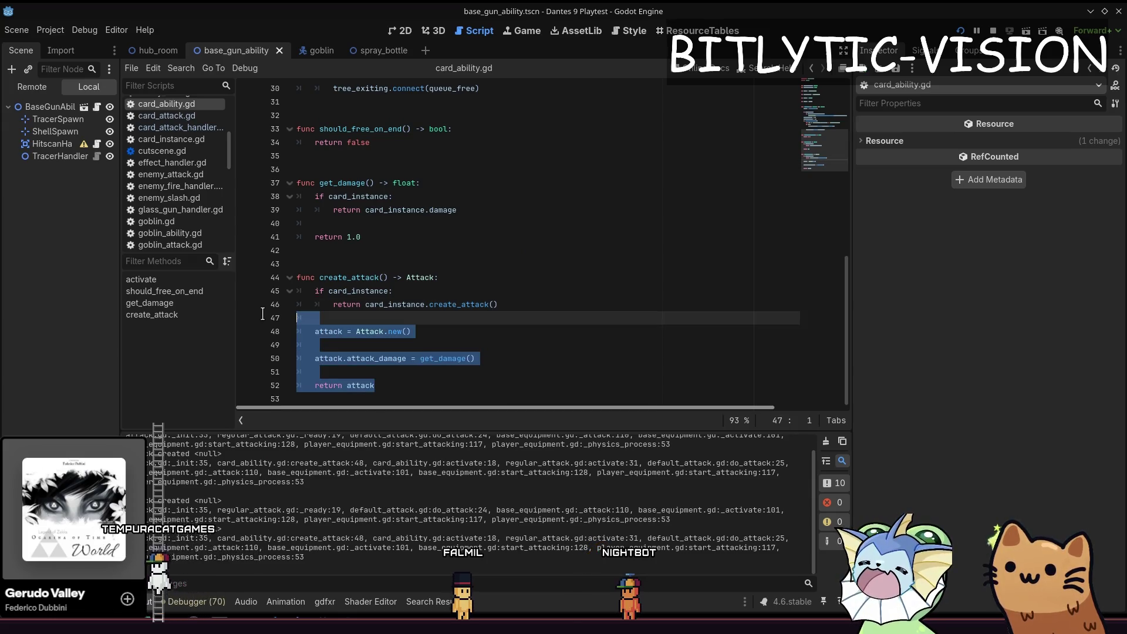
pyautogui.click(297, 277)
pyautogui.scroll(7, 429, 201)
pyautogui.scroll(3, 429, 201)
pyautogui.click(384, 236)
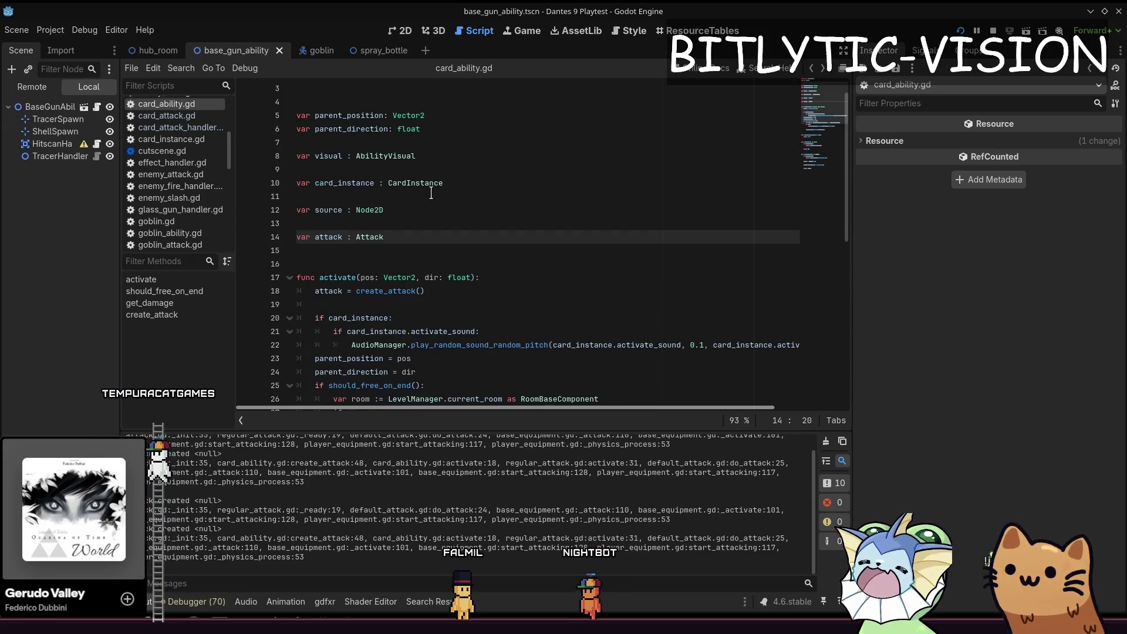
pyautogui.keyDown('ctrl'); pyautogui.click(370, 237); pyautogui.keyUp('ctrl')
pyautogui.hotkey('alt', 'Left')
pyautogui.moveTo(424, 290); pyautogui.dragTo(325, 292)
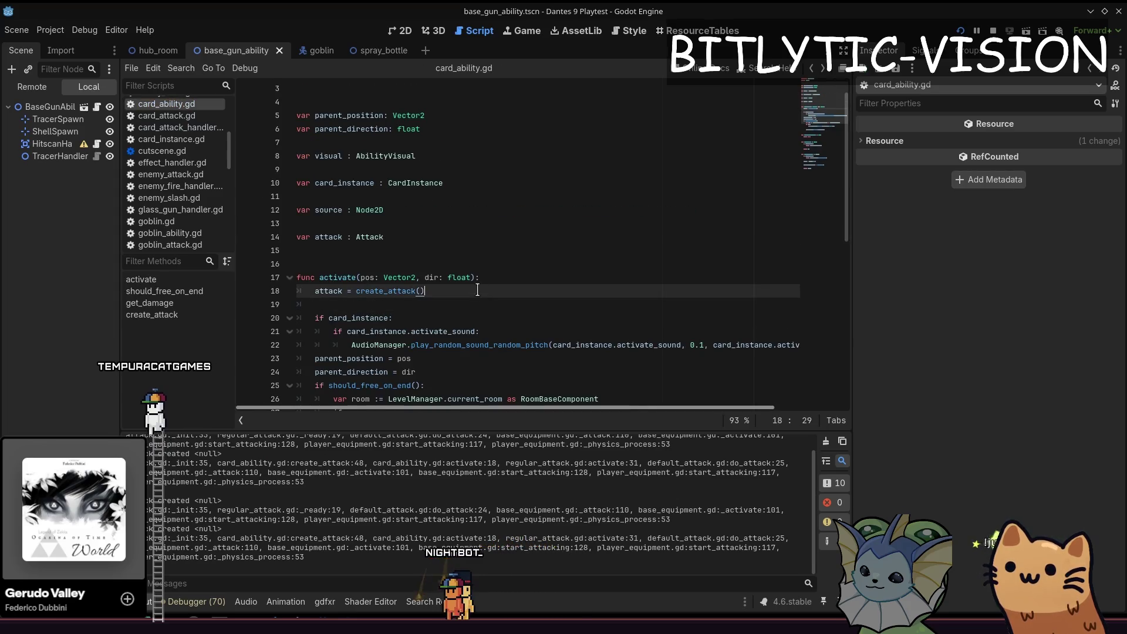
pyautogui.keyDown('ctrl'); pyautogui.click(381, 291); pyautogui.keyUp('ctrl')
pyautogui.hotkey('alt', 'Left')
pyautogui.moveTo(425, 291); pyautogui.dragTo(315, 292)
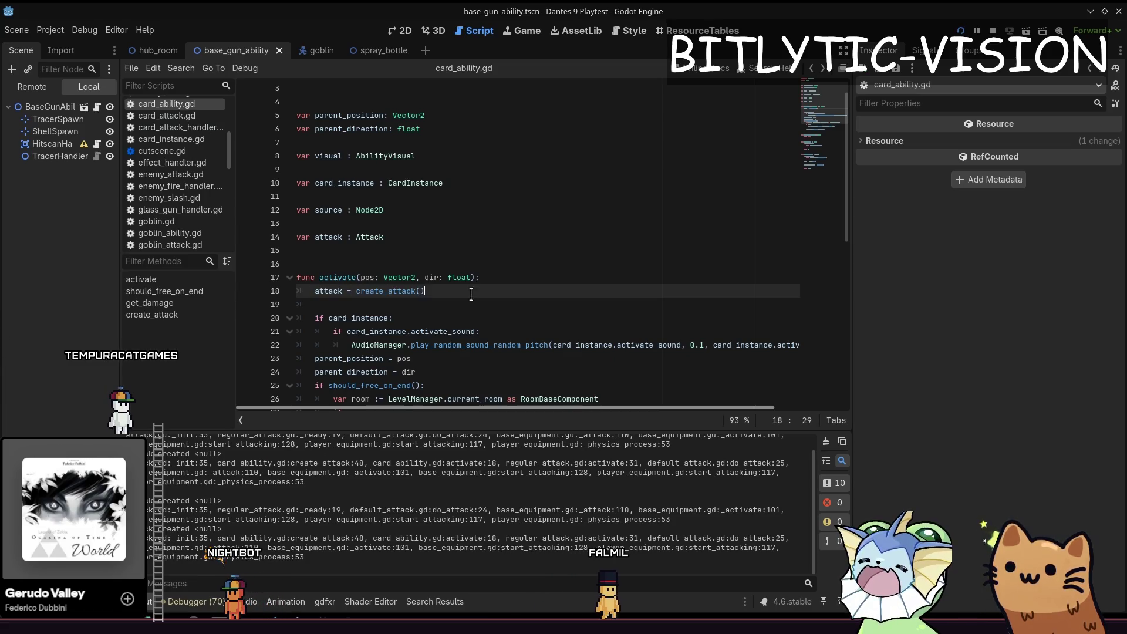
pyautogui.moveTo(468, 292)
pyautogui.mouseDown()
pyautogui.moveTo(376, 277)
pyautogui.moveTo(467, 294)
pyautogui.mouseUp()
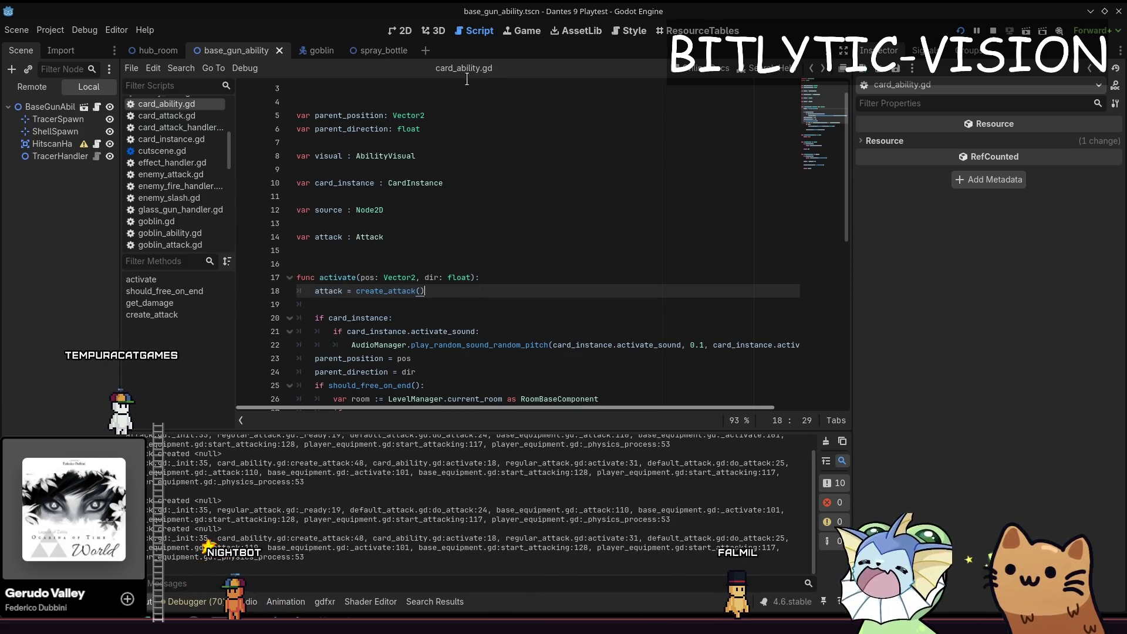
pyautogui.scroll(2, 381, 129)
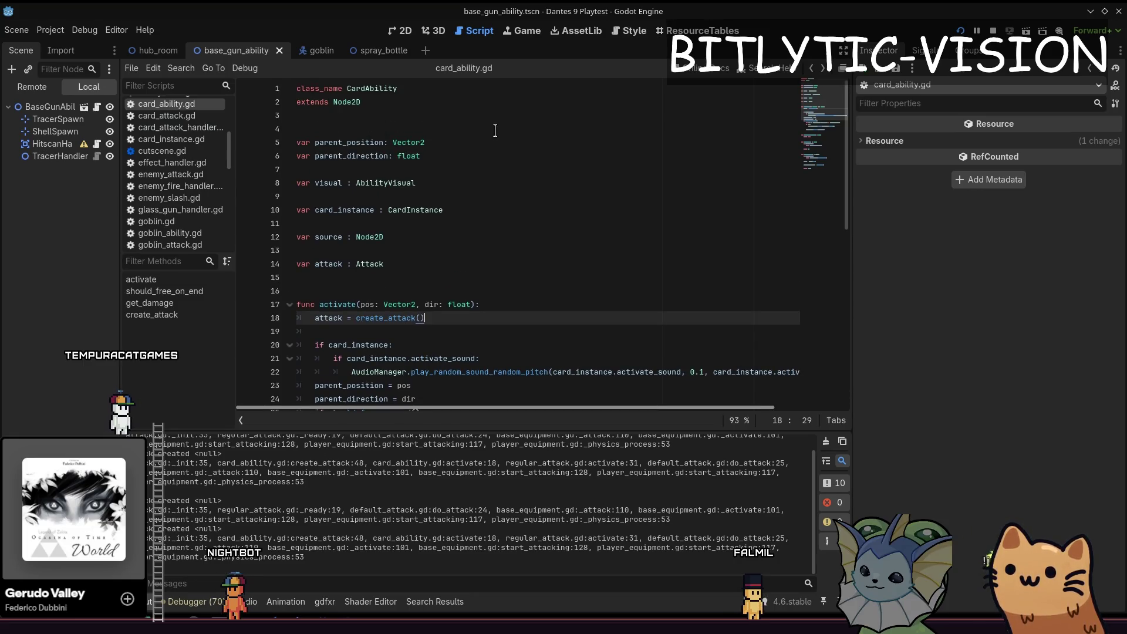
pyautogui.hotkey('alt', 'Tab')
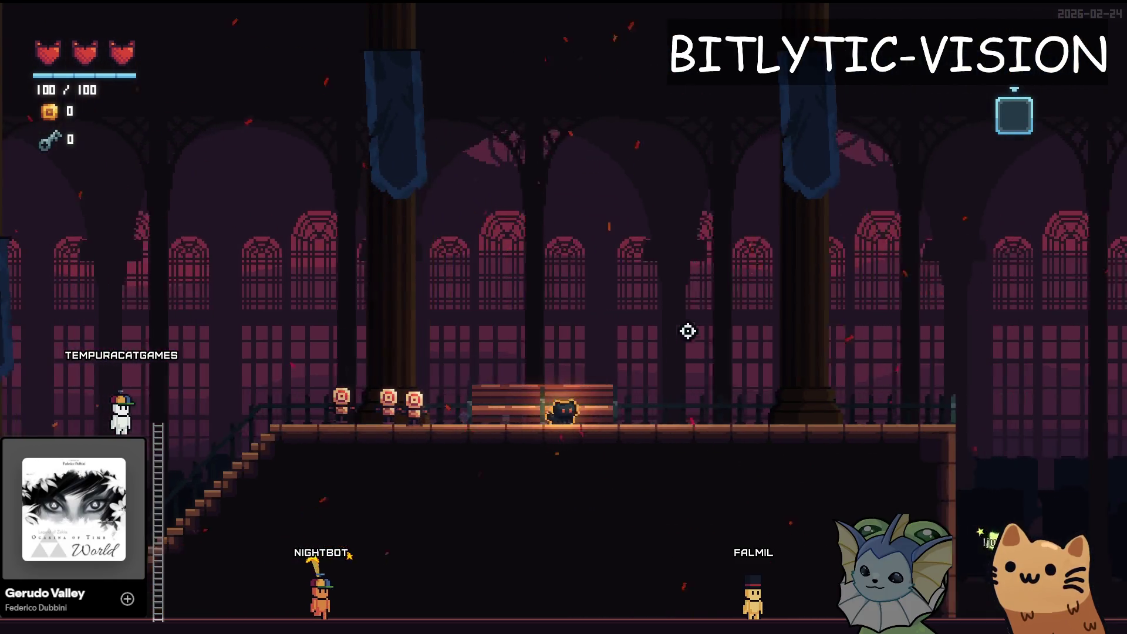
pyautogui.press('`')
pyautogui.click(648, 153)
pyautogui.press('`')
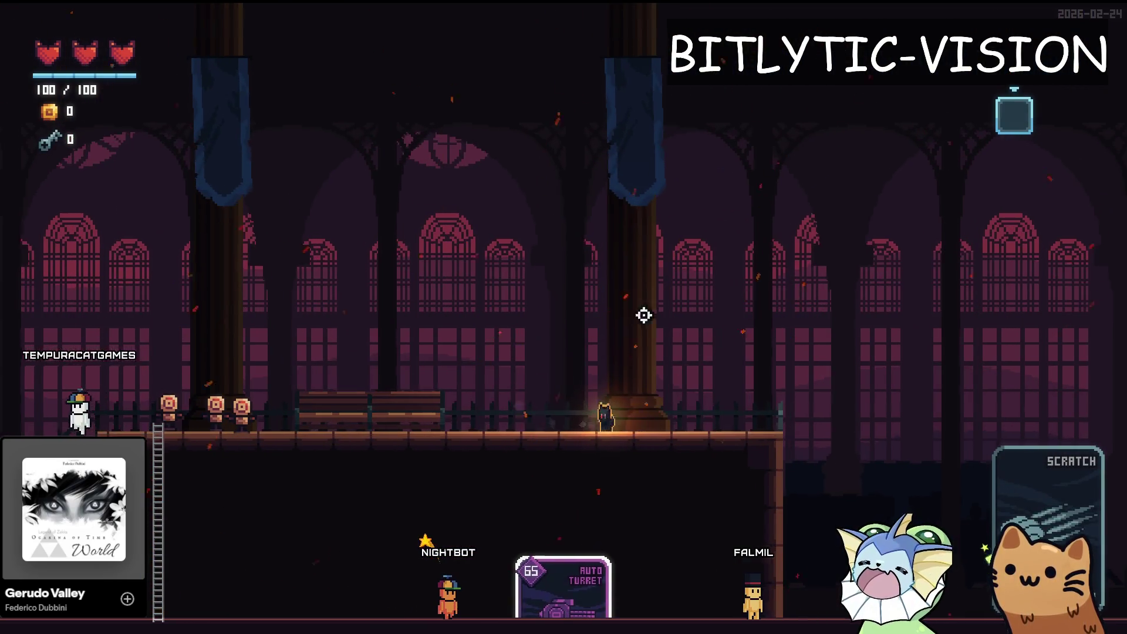
pyautogui.hotkey('alt', 'Tab')
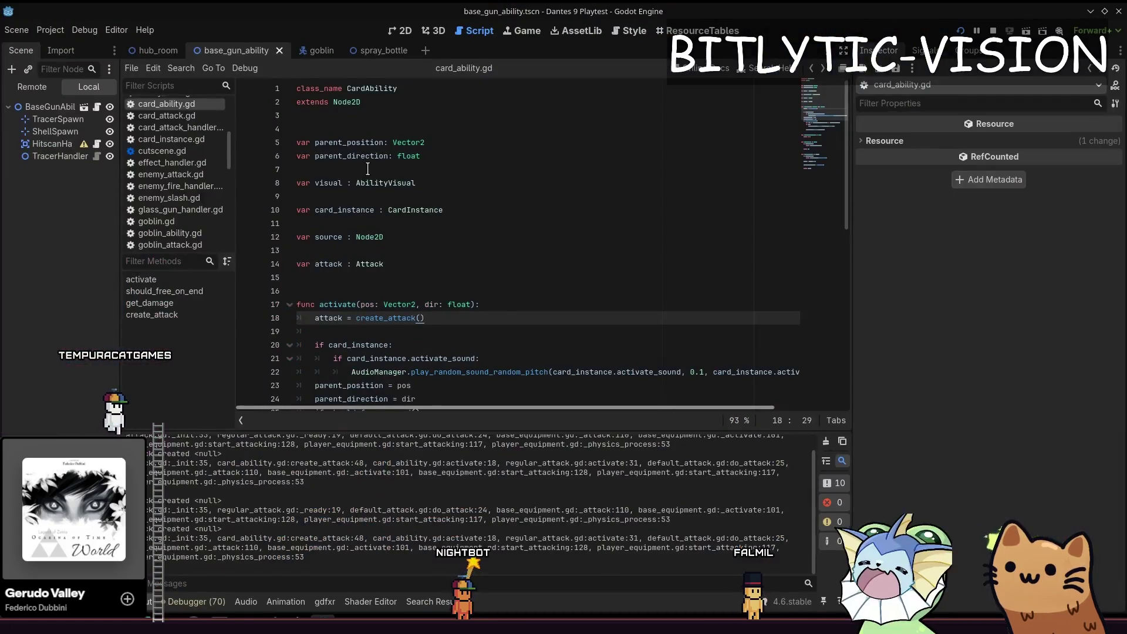
pyautogui.scroll(-5, 368, 169)
pyautogui.click(414, 133)
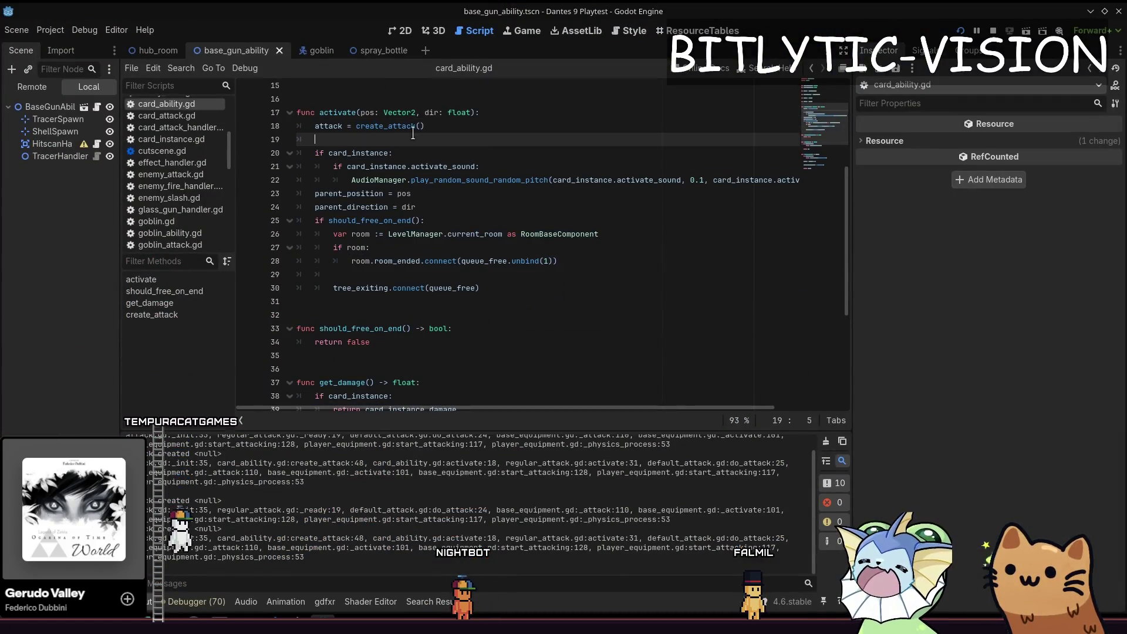
# Step: Reopen auto_turret.gd through Quick Open
pyautogui.hotkey('shift', 'alt', 'o')
pyautogui.write('auto_tur')
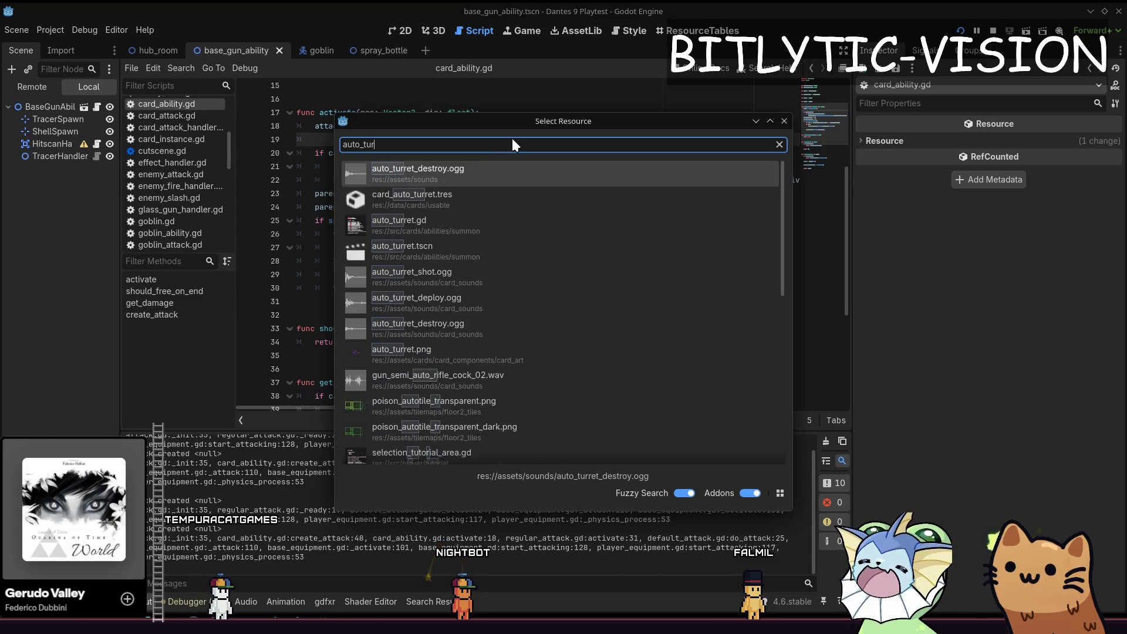
pyautogui.write('ret.gd')
pyautogui.press('Return')
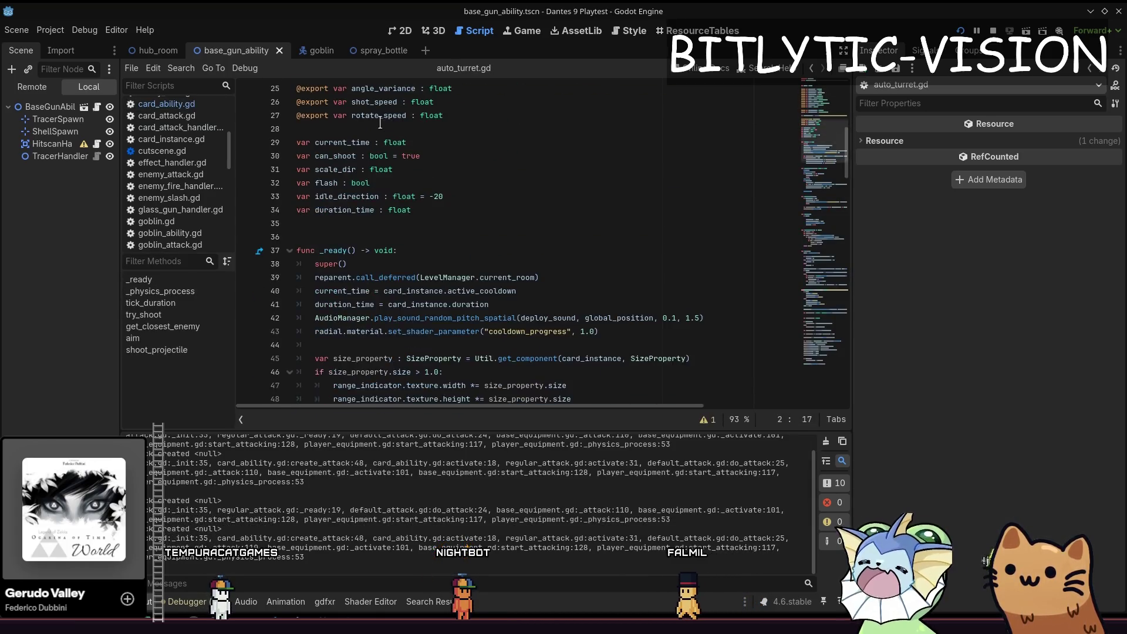
pyautogui.scroll(2, 380, 122)
pyautogui.click(388, 124)
# Step: In shoot_projectile, highlight uses of projectile and mark the projectile.attack = attack line
pyautogui.scroll(-10, 399, 135)
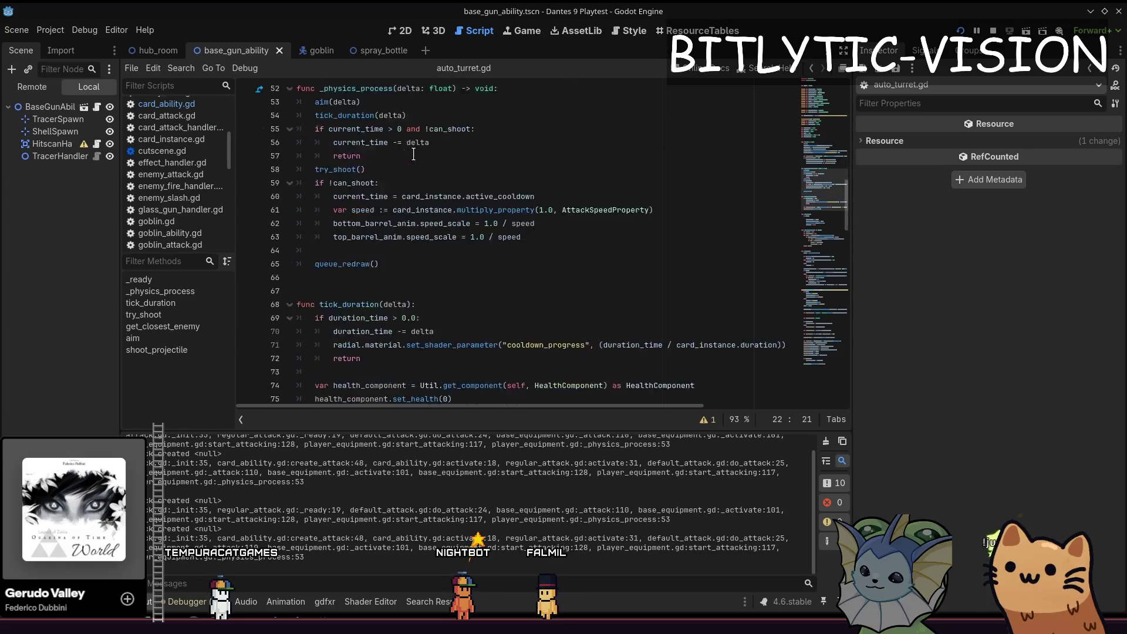
pyautogui.scroll(-15, 413, 154)
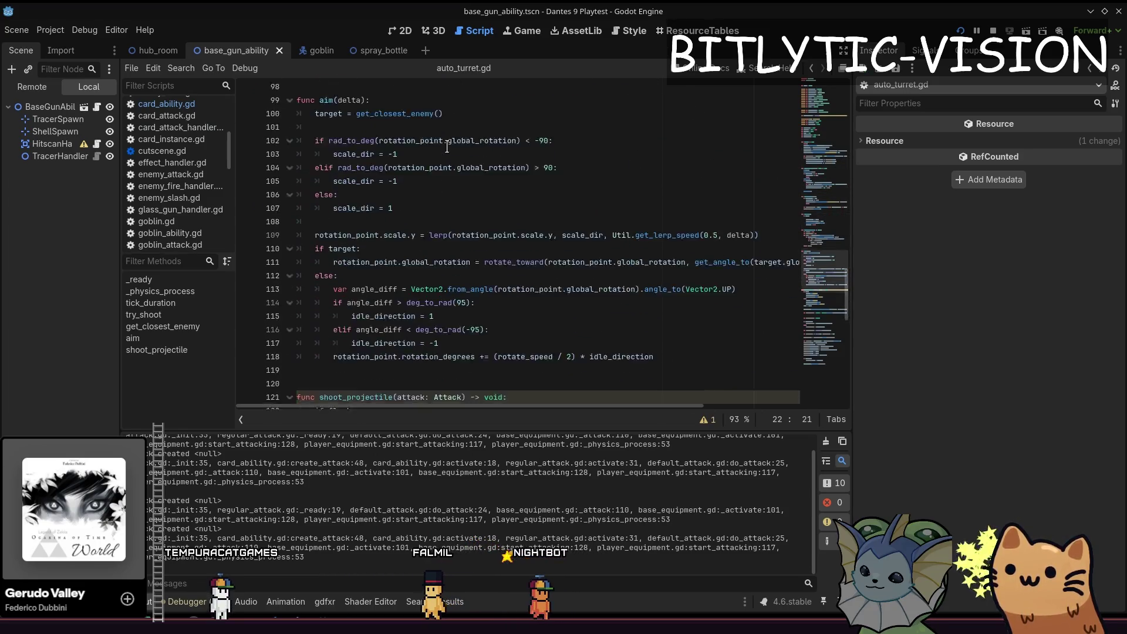
pyautogui.scroll(-10, 448, 146)
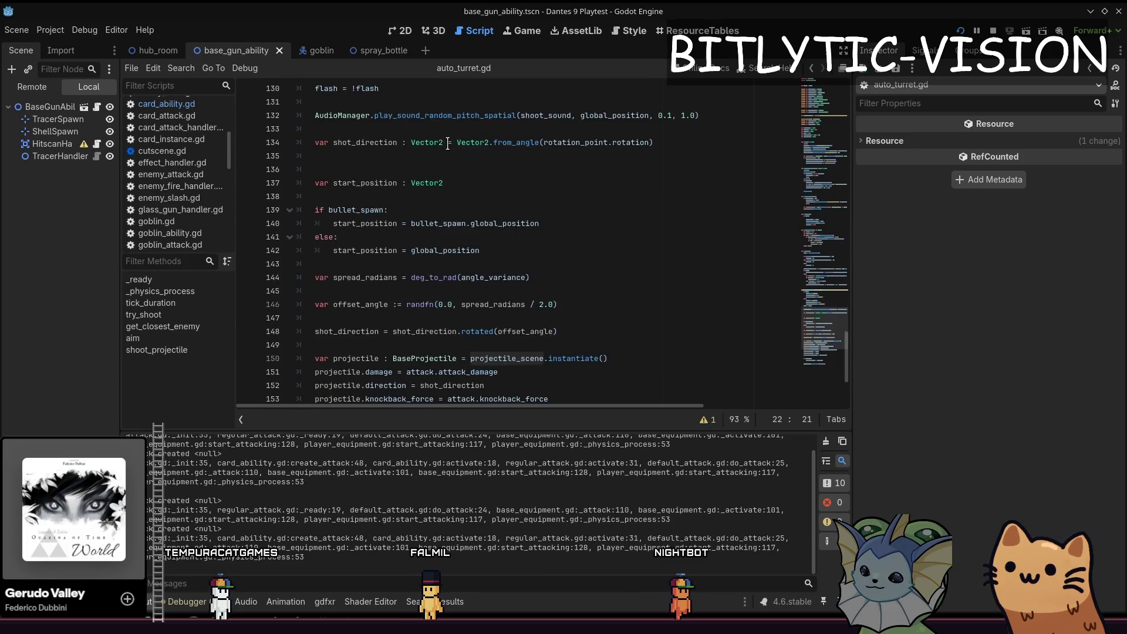
pyautogui.scroll(-2, 492, 254)
pyautogui.click(497, 275)
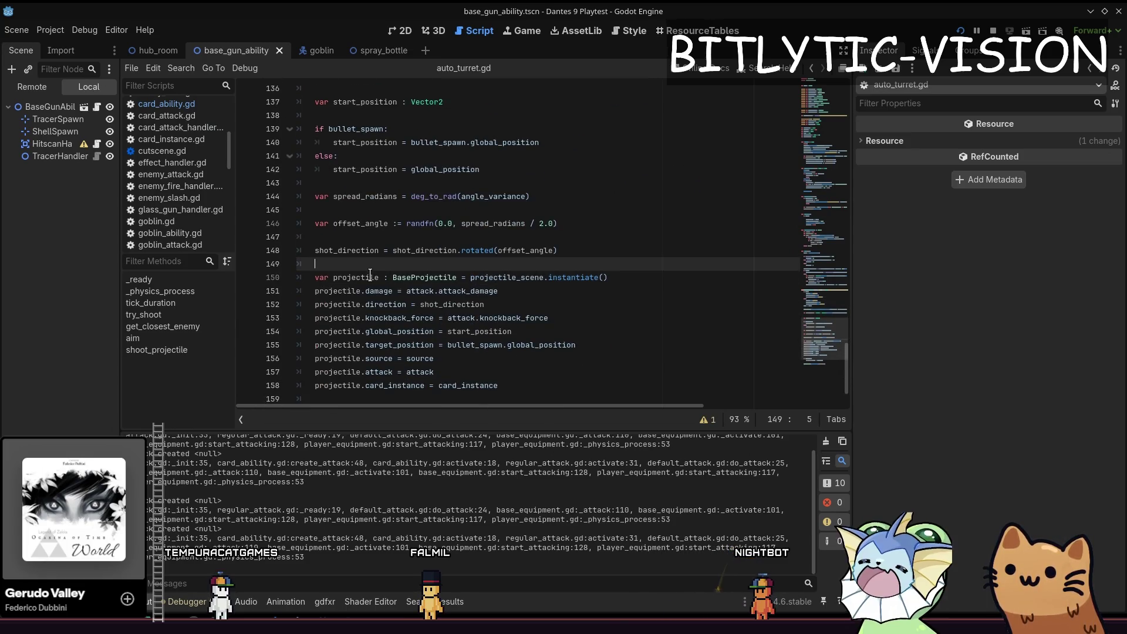
pyautogui.doubleClick(355, 277)
pyautogui.scroll(-1, 364, 340)
pyautogui.click(364, 330)
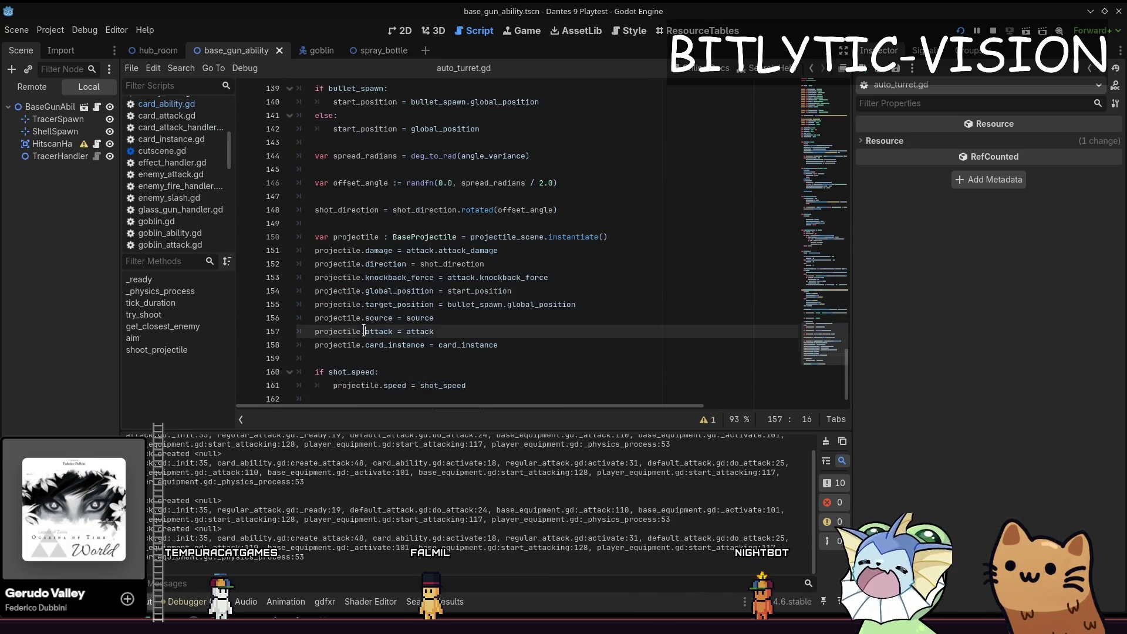
pyautogui.click(443, 330)
pyautogui.scroll(-1, 447, 233)
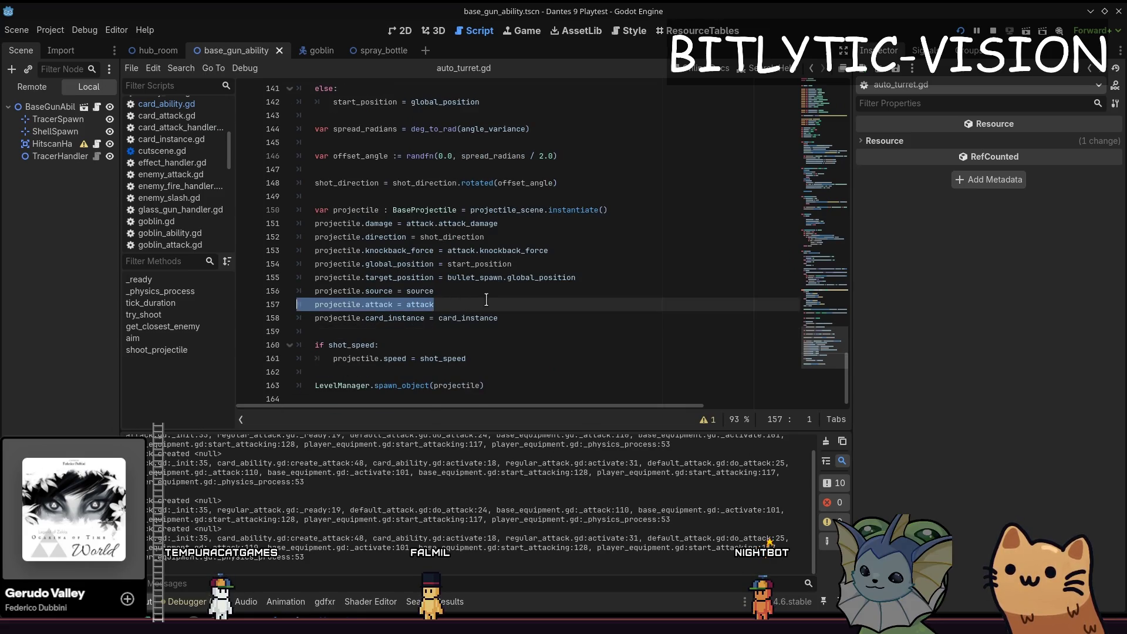
# Step: In base_projectile.gd's default_attack, examine how the cloned attack reaches hitbox.damage
pyautogui.keyDown('ctrl'); pyautogui.click(427, 210); pyautogui.keyUp('ctrl')
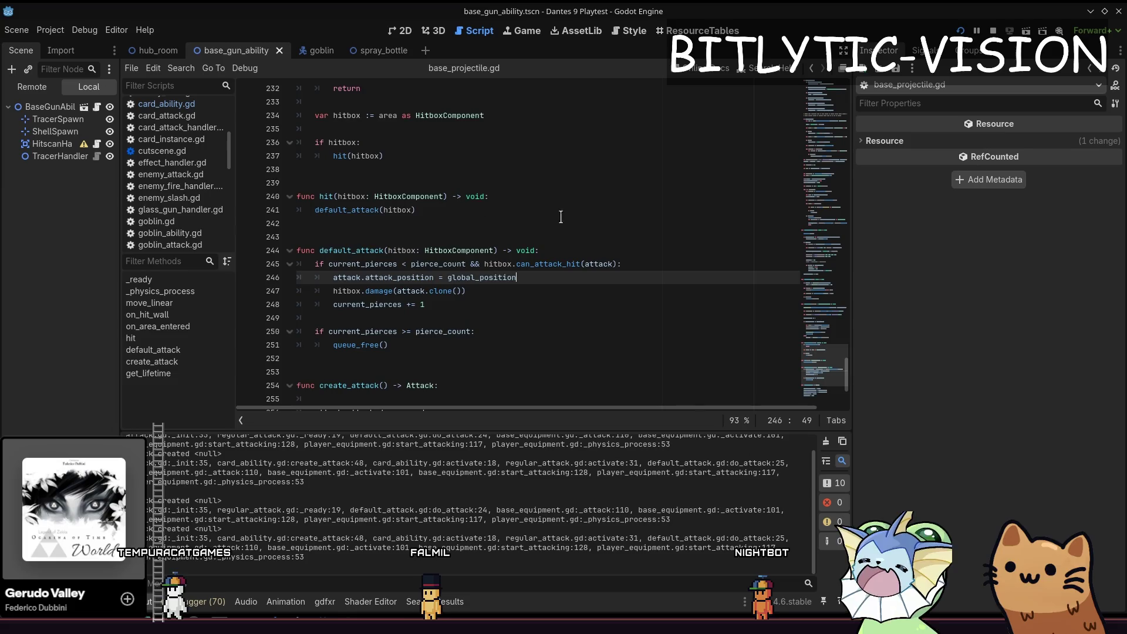
pyautogui.scroll(-5, 411, 234)
pyautogui.moveTo(516, 196); pyautogui.dragTo(322, 196)
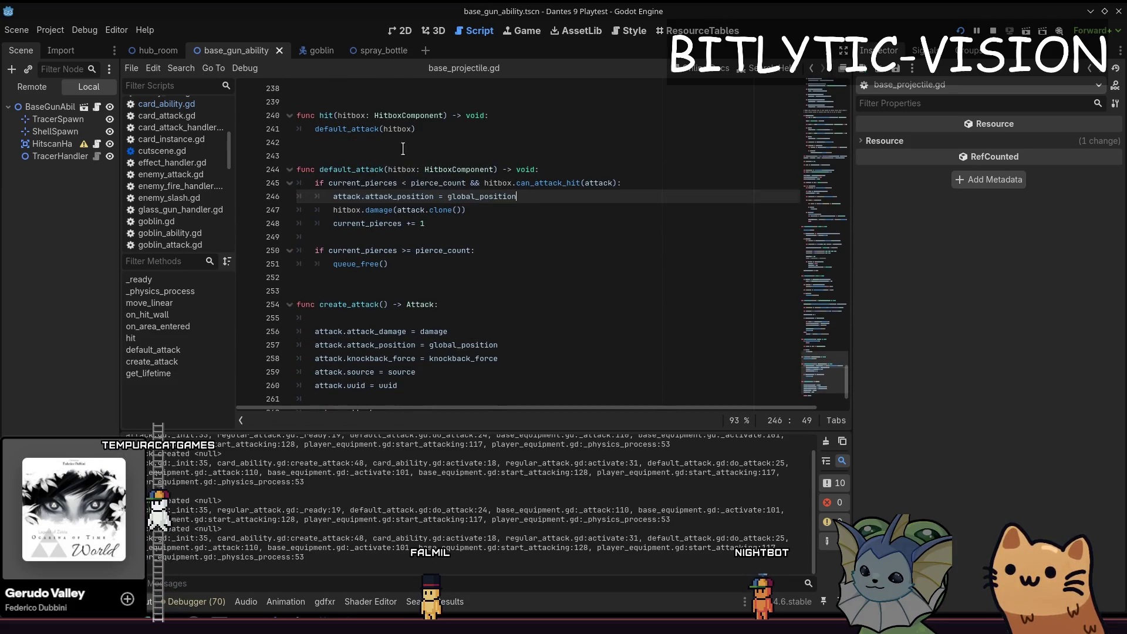
pyautogui.scroll(1, 352, 223)
pyautogui.doubleClick(413, 250)
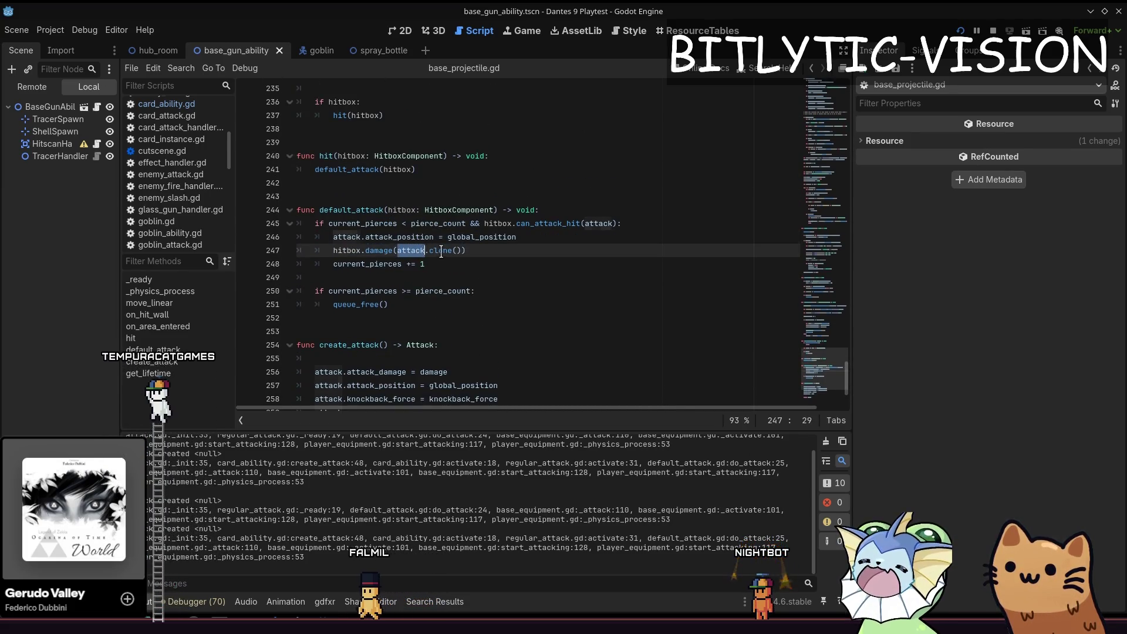
pyautogui.moveTo(403, 250); pyautogui.dragTo(492, 245)
pyautogui.click(499, 237)
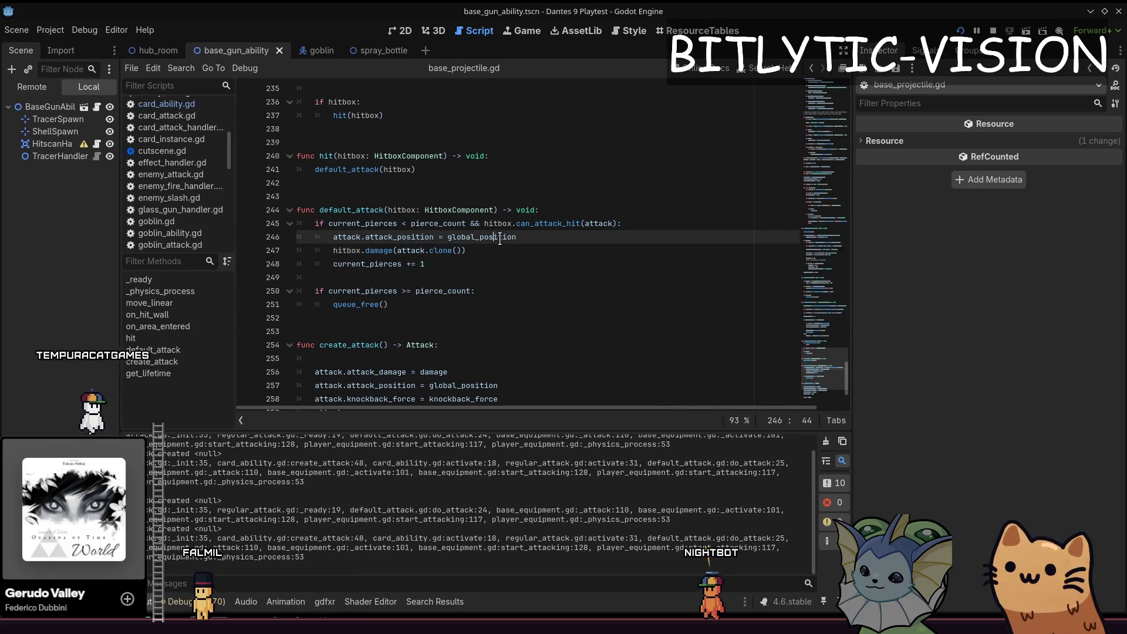
# Step: Briefly jump the cat around in the running game, then return and open Quick Open
pyautogui.hotkey('alt', 'Tab')
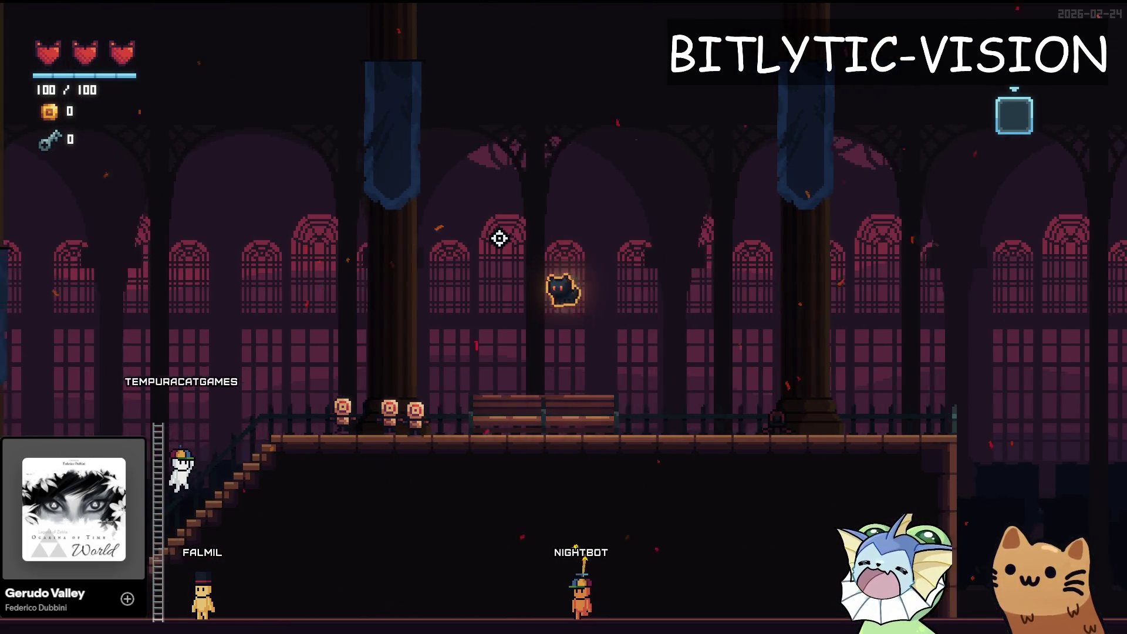
pyautogui.press('space')
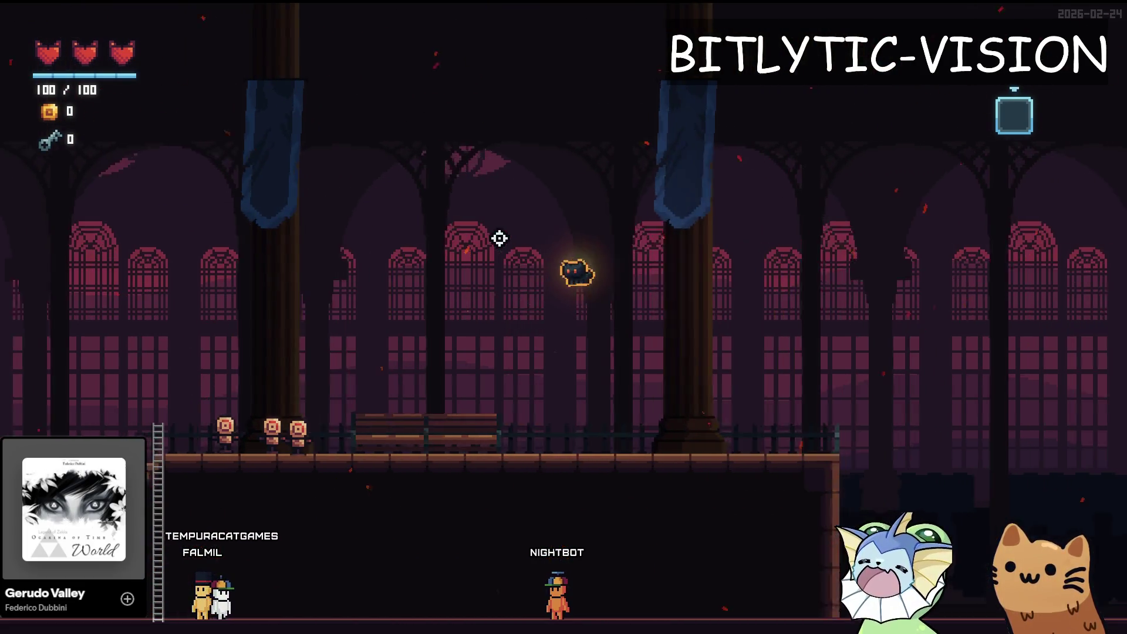
pyautogui.press('space')
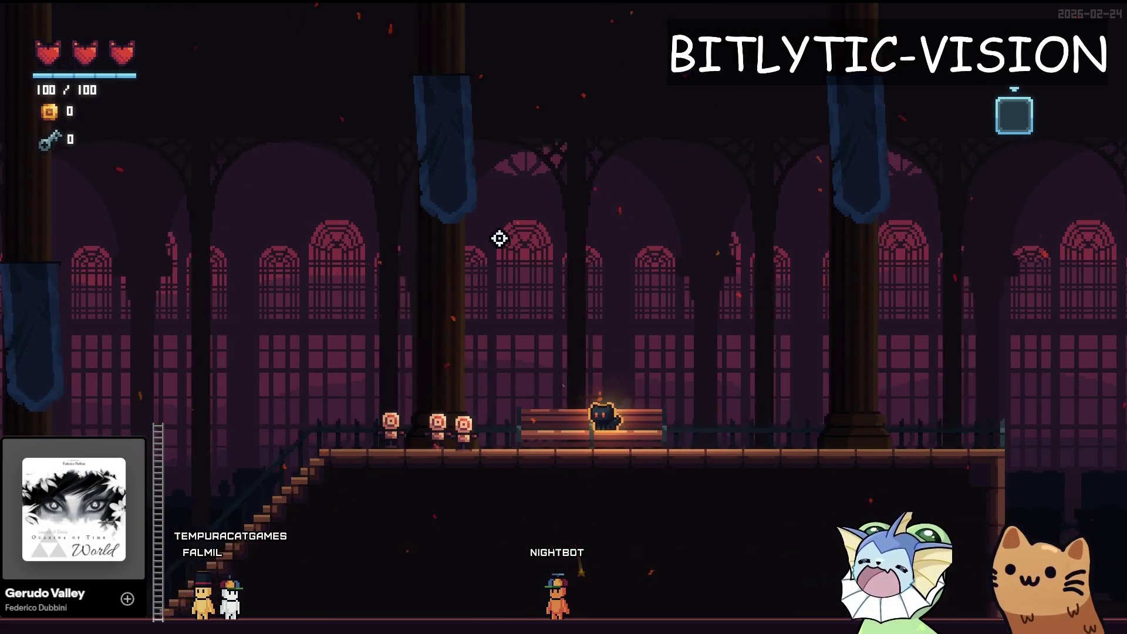
pyautogui.hotkey('alt', 'Tab')
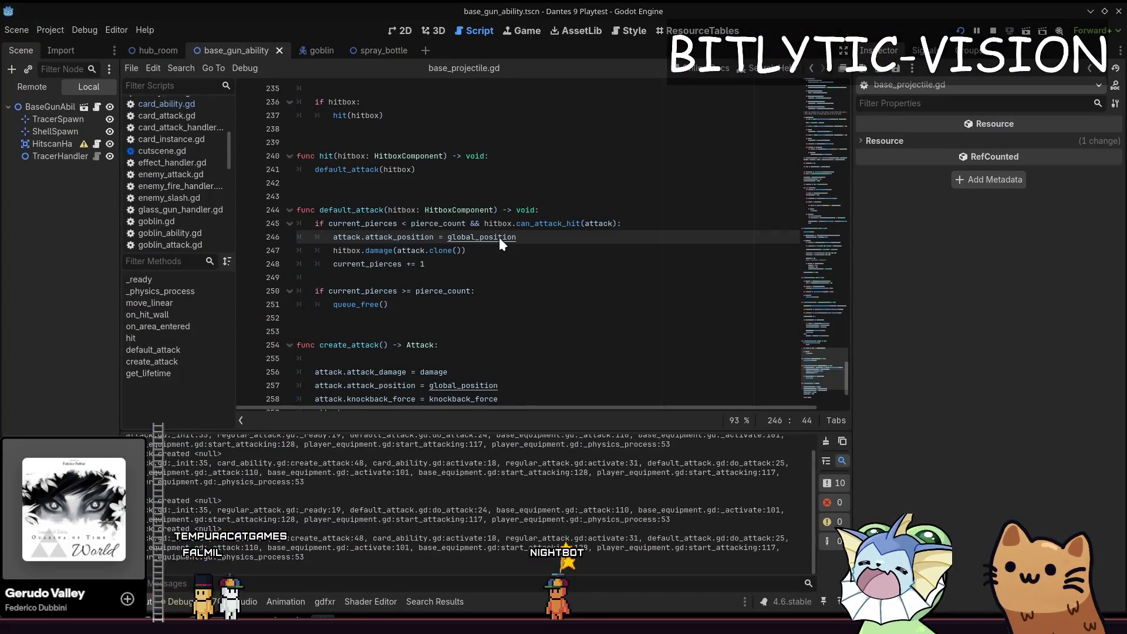
pyautogui.hotkey('shift', 'alt', 'o')
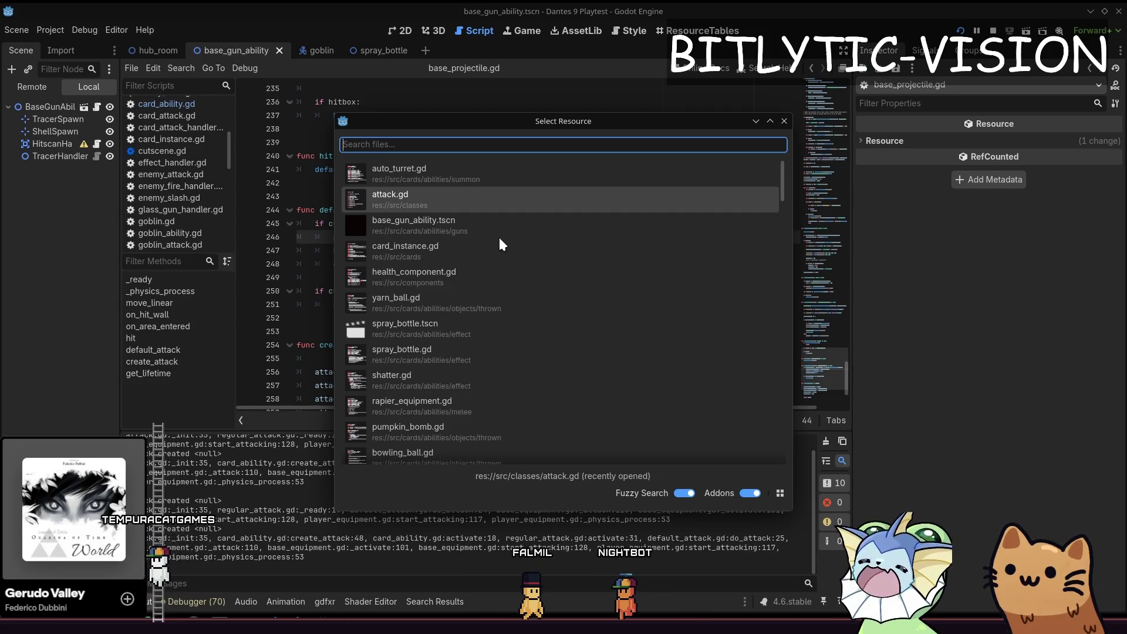
# Step: Find and open sword_ability.gd in Quick Open after first trying 'equipment'
pyautogui.write('equipment')
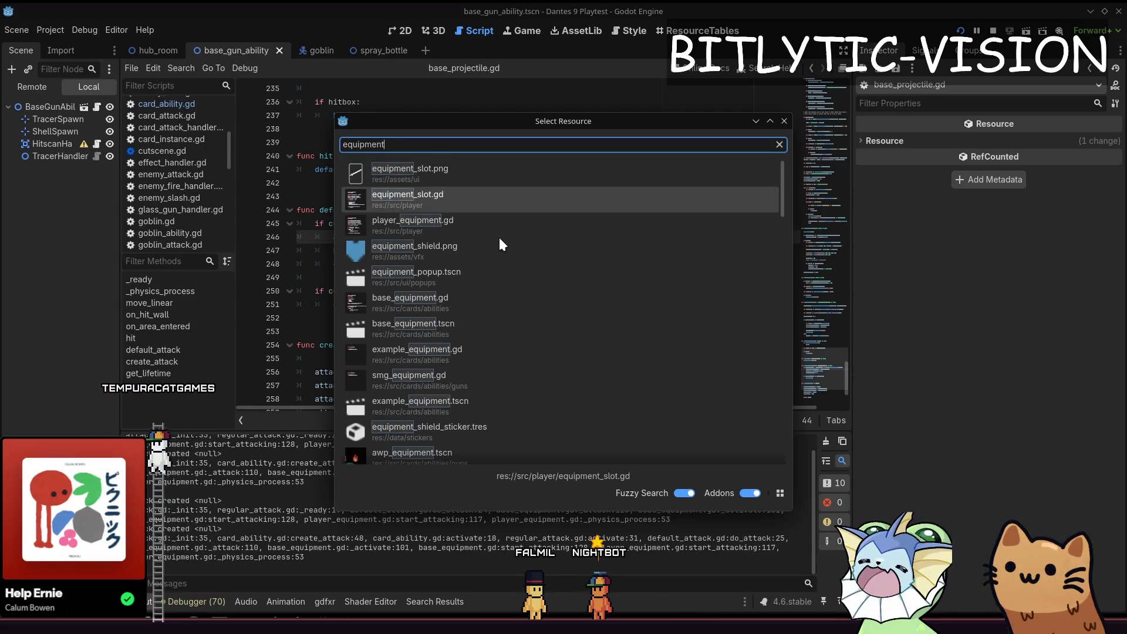
pyautogui.press('Down')
pyautogui.press('Down')
pyautogui.press('Down')
pyautogui.press('Down')
pyautogui.press('Down')
pyautogui.press('Down')
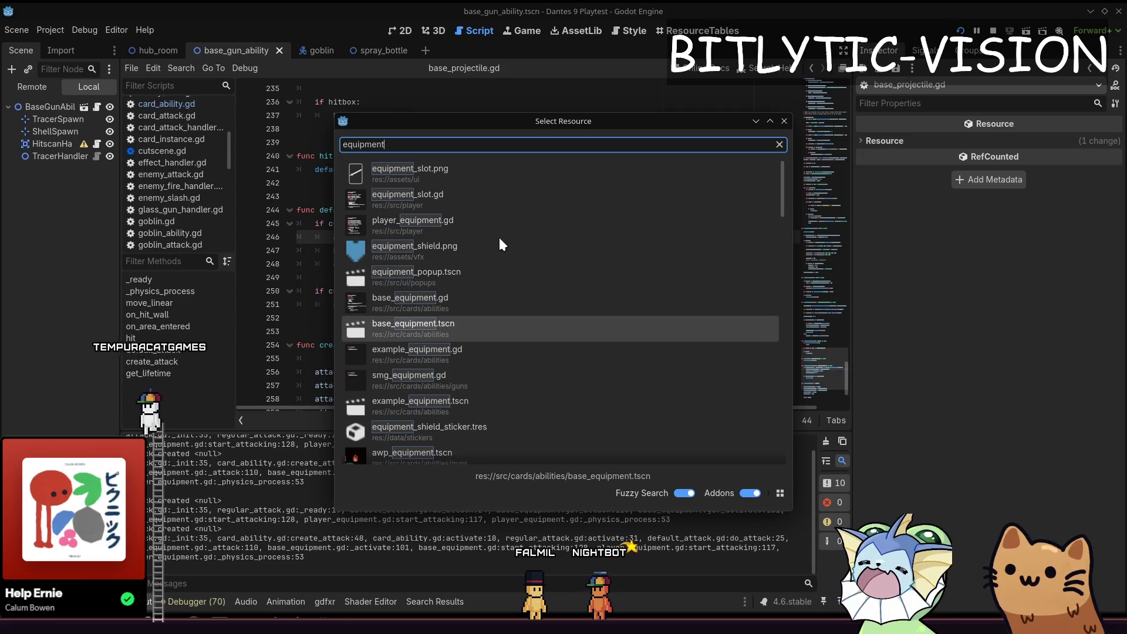
pyautogui.hotkey('ctrl', 'a')
pyautogui.write('sword_ab')
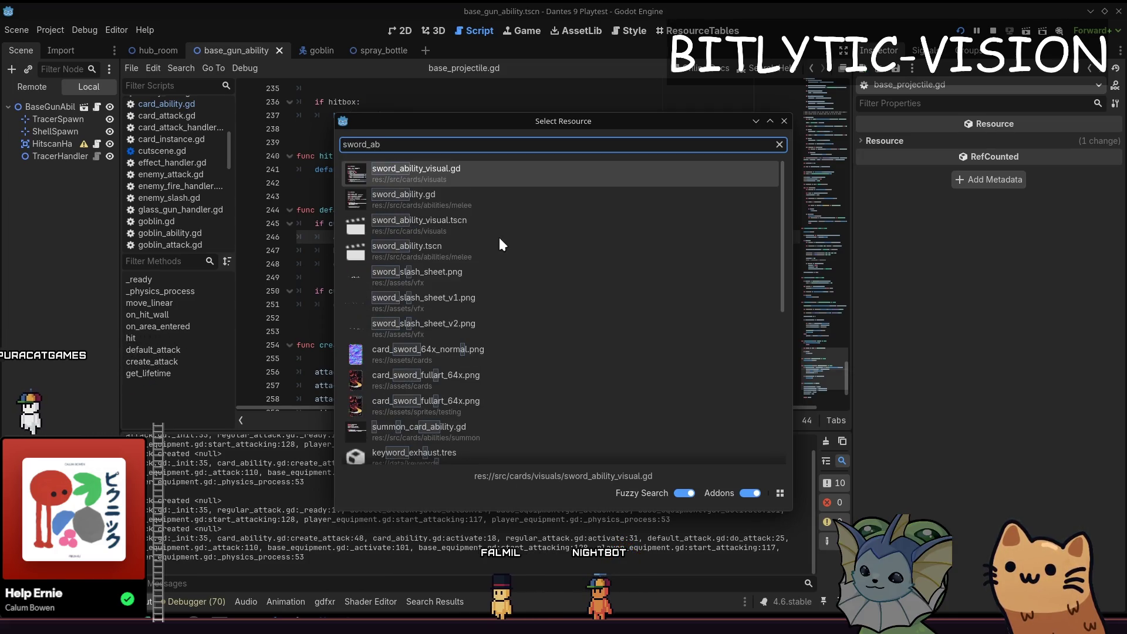
pyautogui.write('ility')
pyautogui.press('Down')
pyautogui.press('Return')
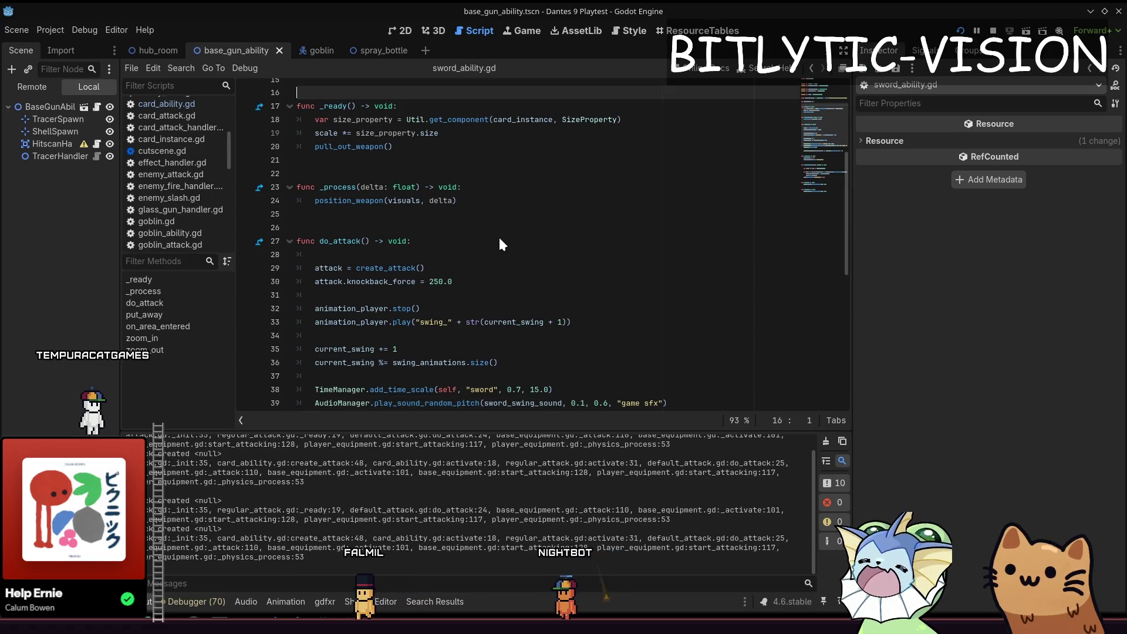
# Step: Jump to do_attack and select line 29, 'attack = create_attack()'
pyautogui.hotkey('ctrl', 'f')
pyautogui.write('do_attack')
pyautogui.press('Escape')
pyautogui.press('Down')
pyautogui.press('Down')
pyautogui.hotkey('shift', 'End')
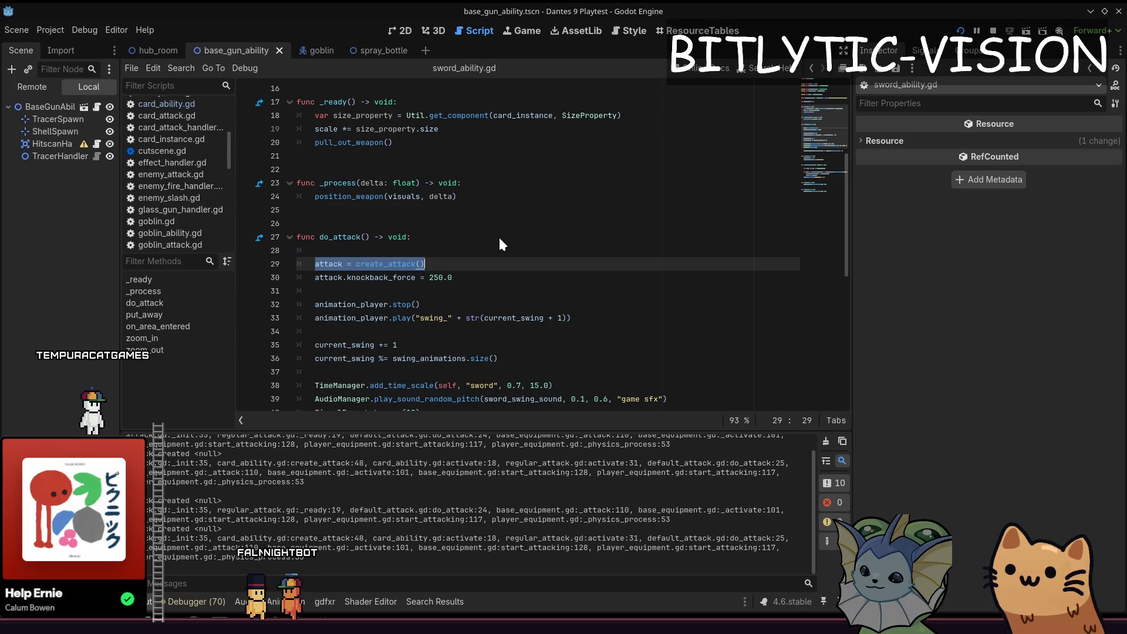
pyautogui.press('Home')
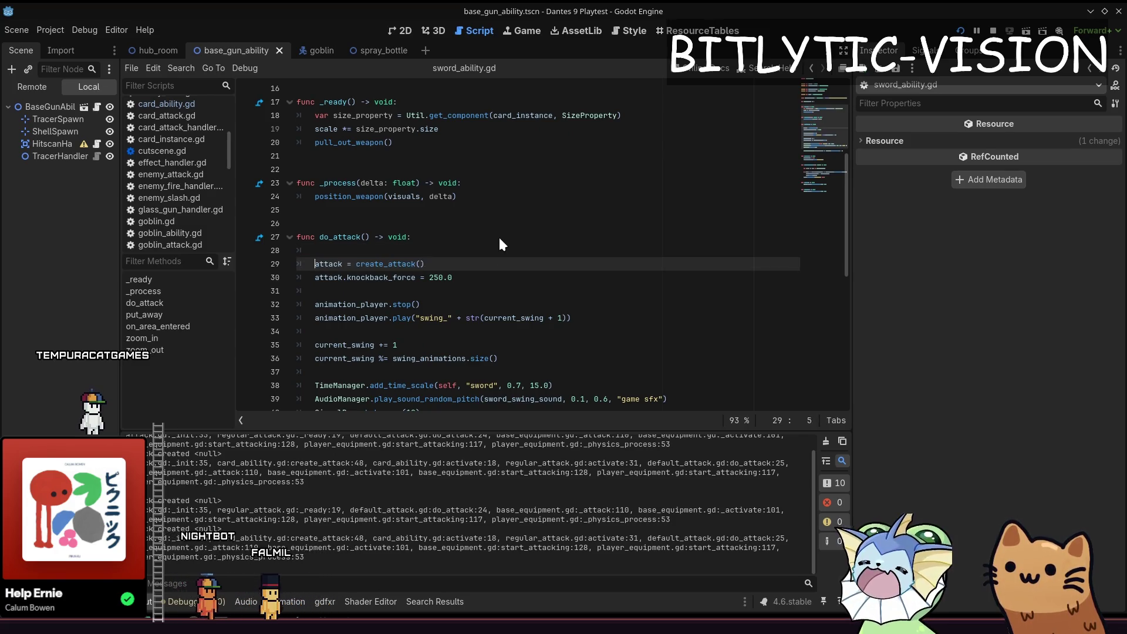
pyautogui.hotkey('shift', 'Home')
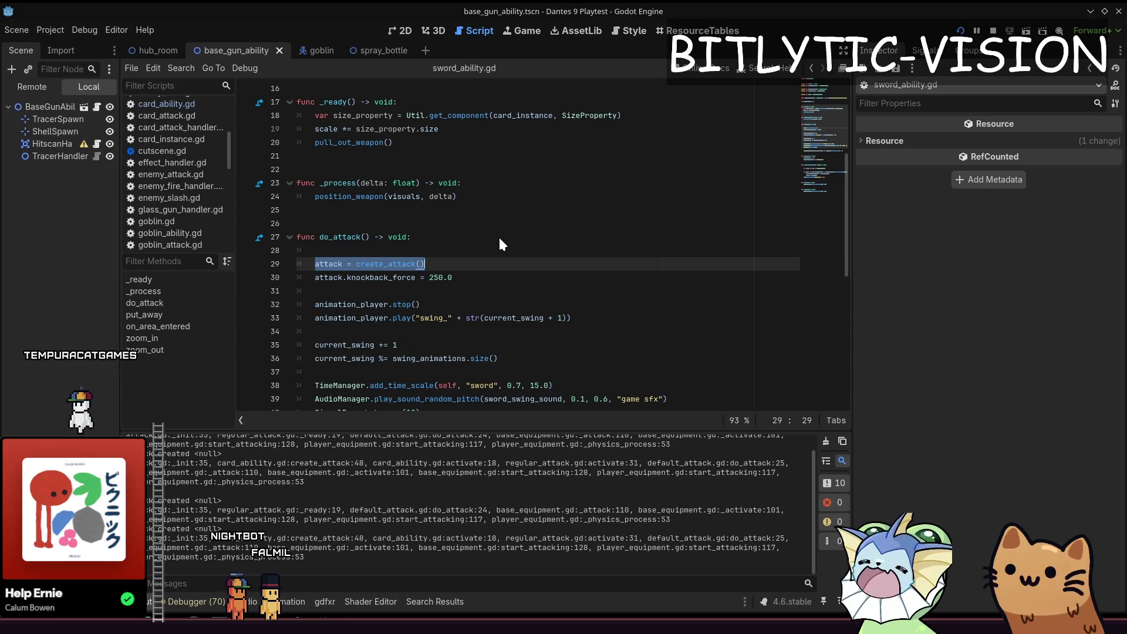